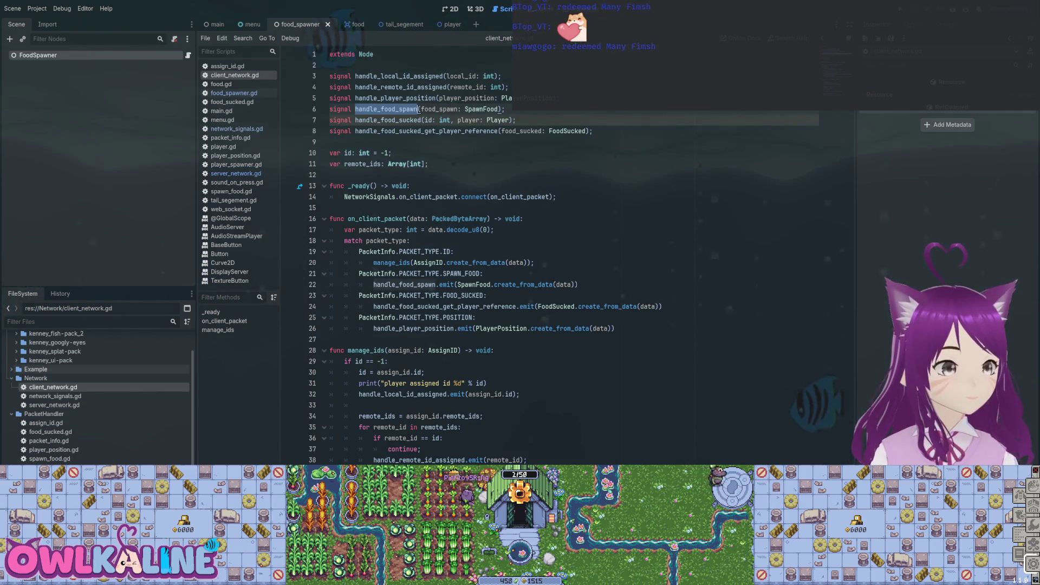
- Open network_signals.gd and server_network.gd from the FileSystem dock
double_click(56, 397)
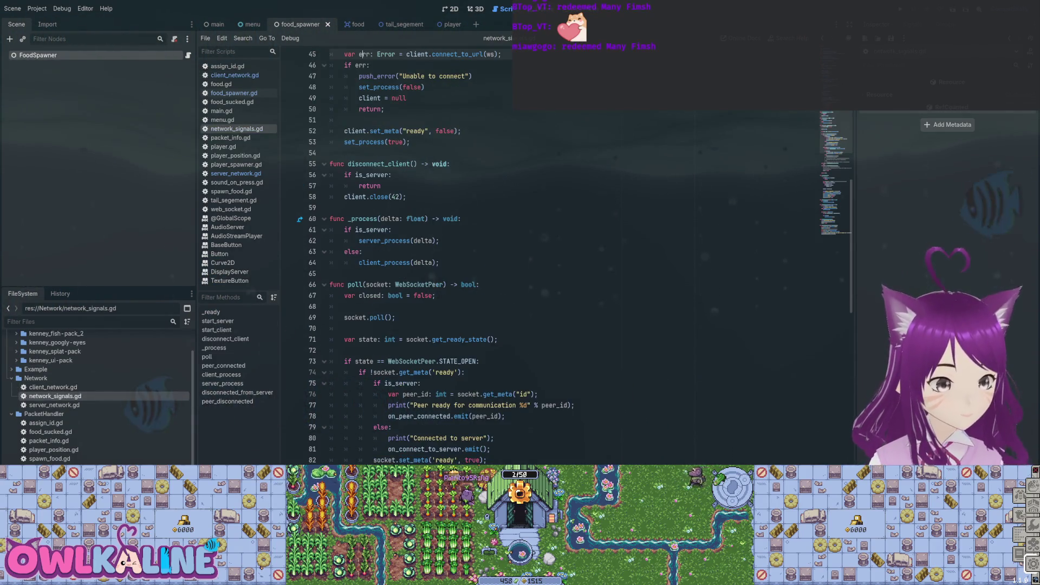
scroll(542, 255, down, 7)
scroll(541, 255, down, 9)
double_click(54, 404)
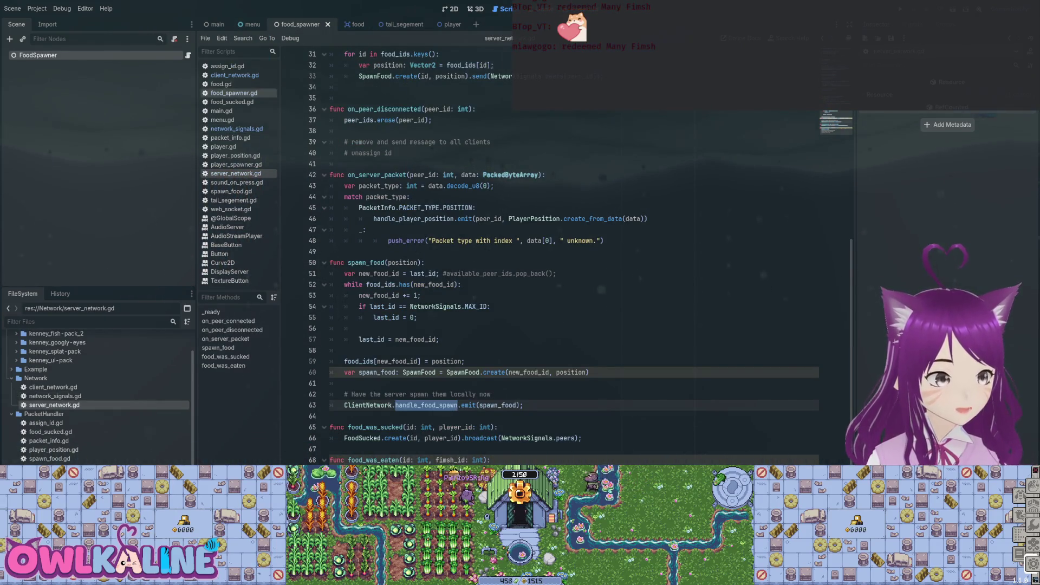
- Inspect server_spawned_food and on_server_start in food_spawner.gd, then return to server_network.gd's spawn_food
key(alt+Left)
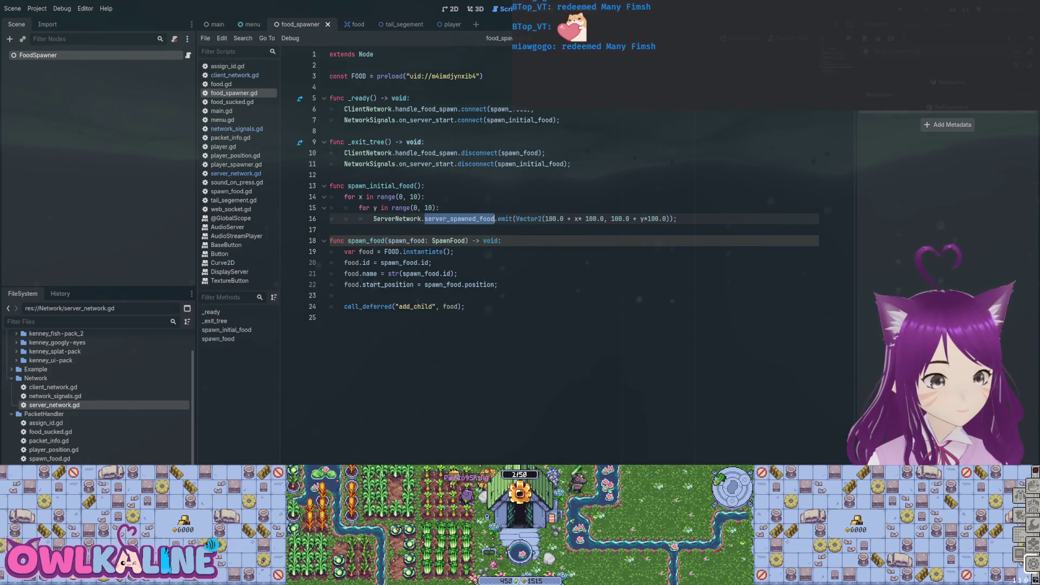
click(454, 251)
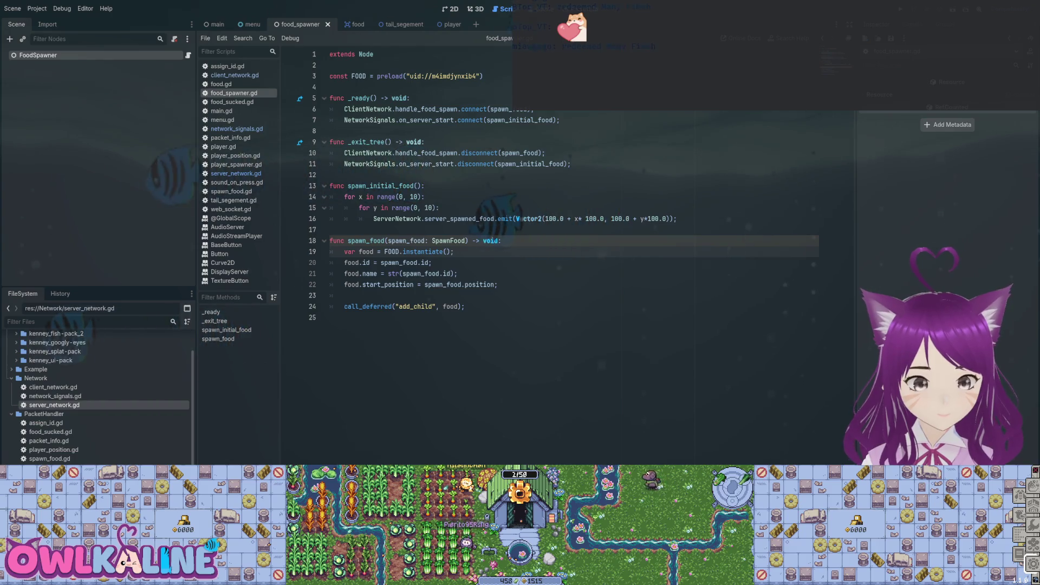
double_click(459, 219)
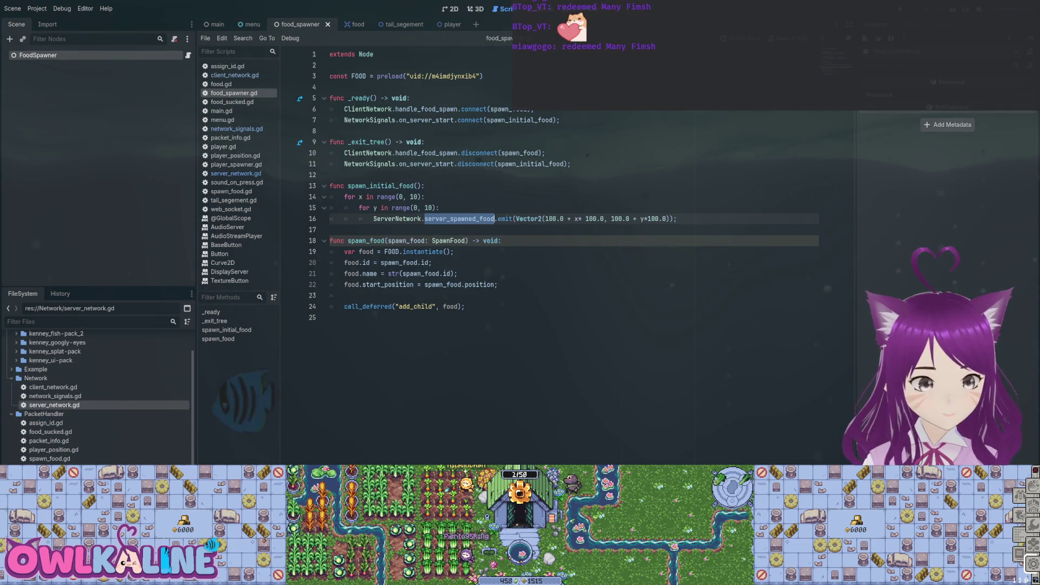
double_click(427, 120)
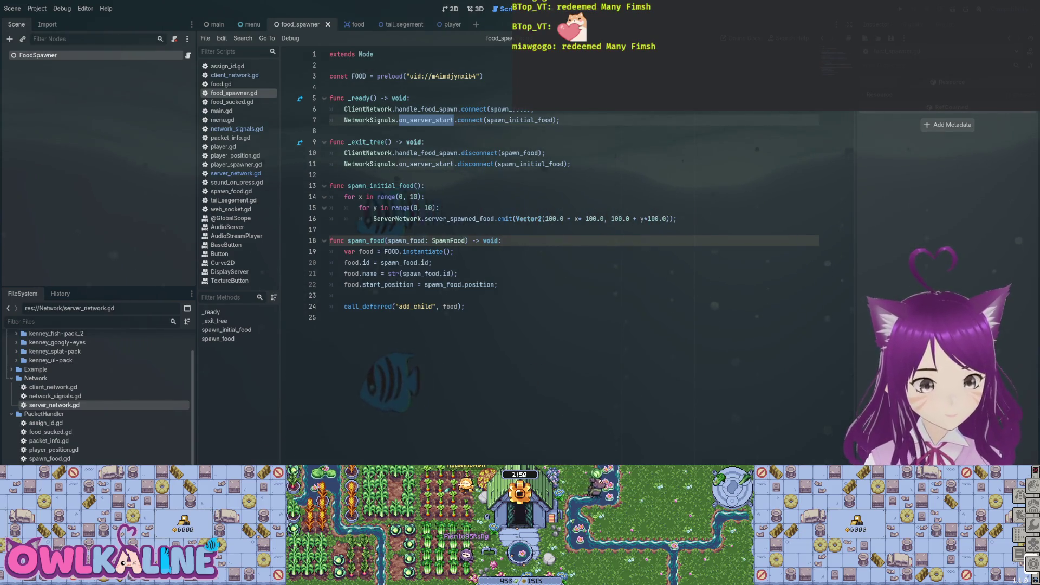
double_click(459, 219)
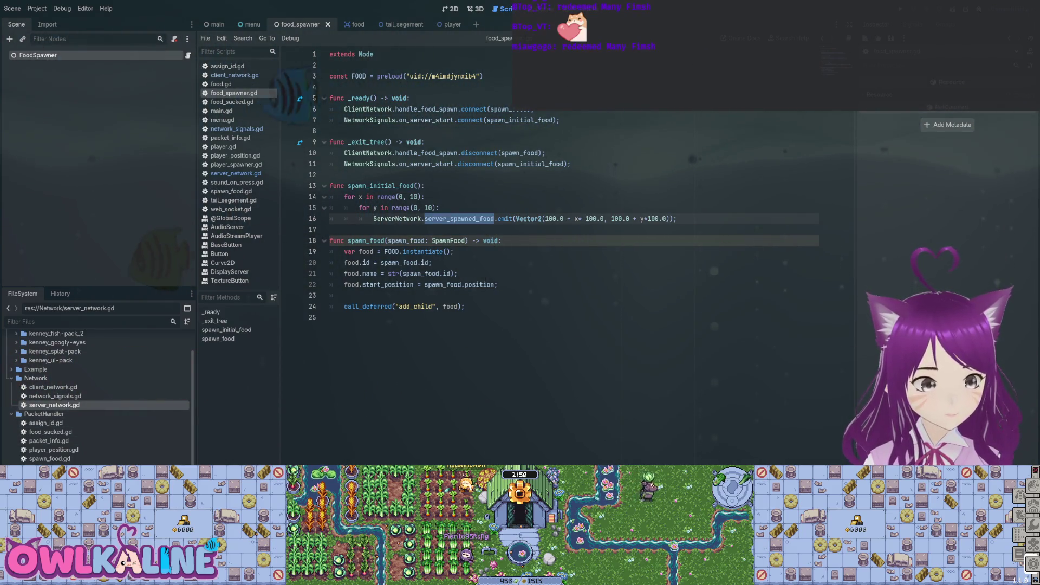
key(alt+Left)
key(alt+Left)
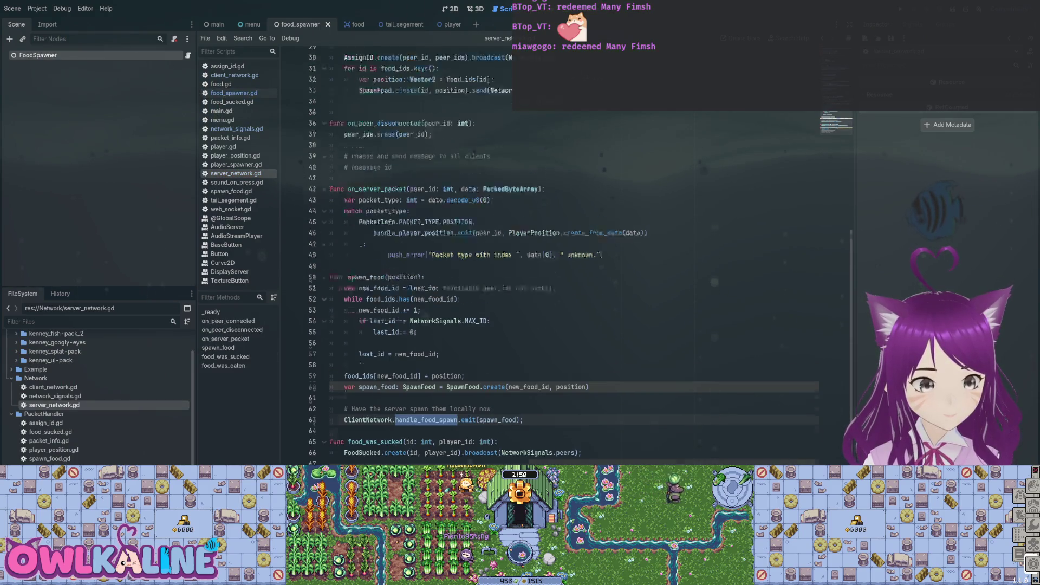
key(ctrl+d)
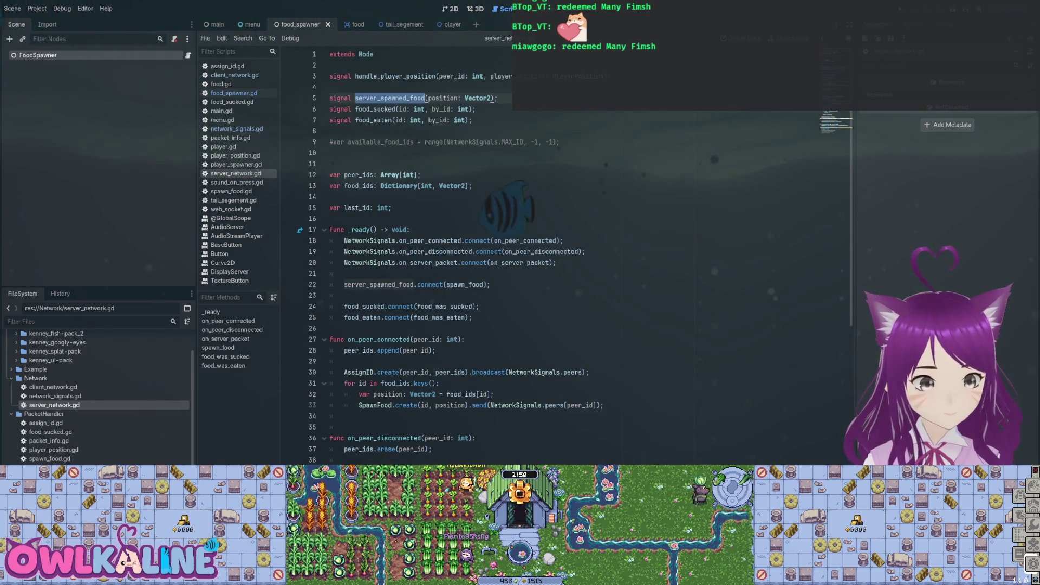
key(ctrl+d)
key(alt+Right)
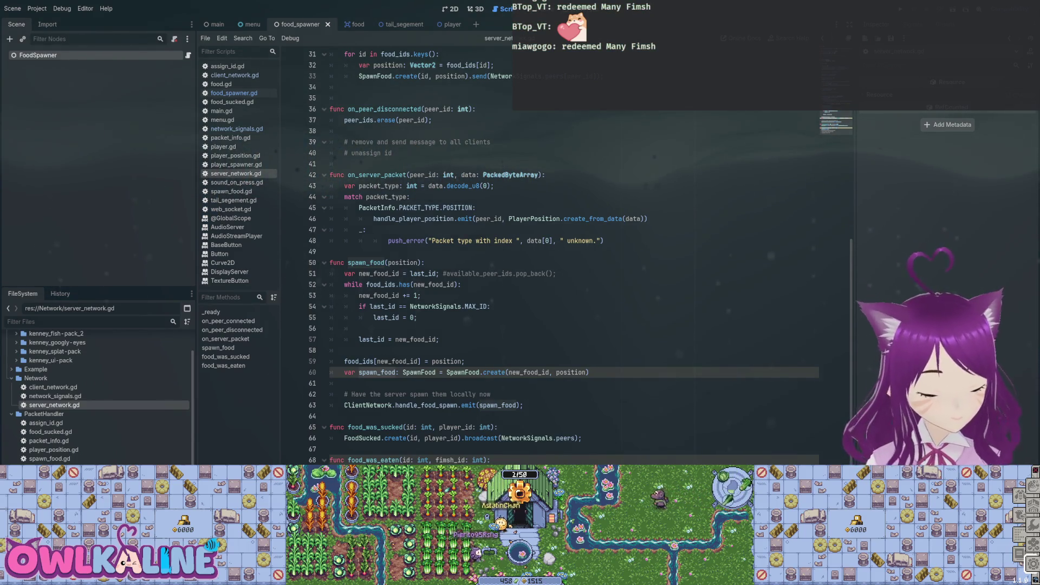
click(571, 372)
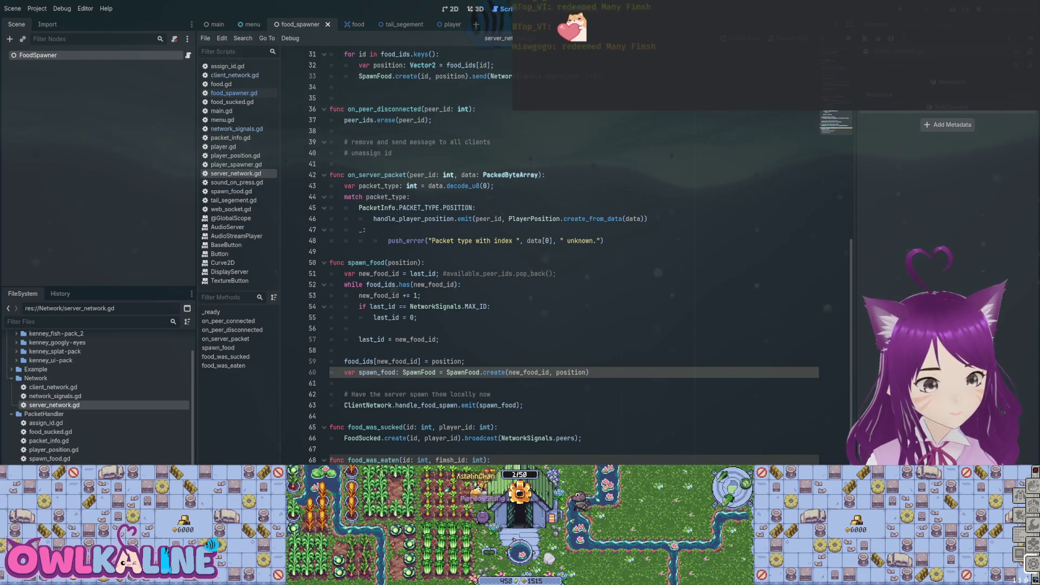
double_click(427, 405)
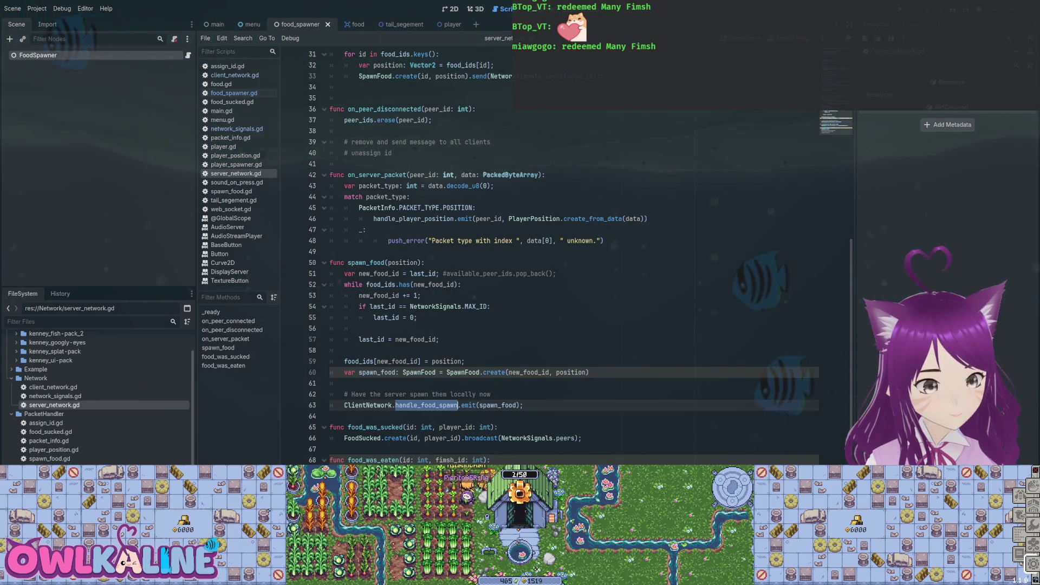
click(475, 405)
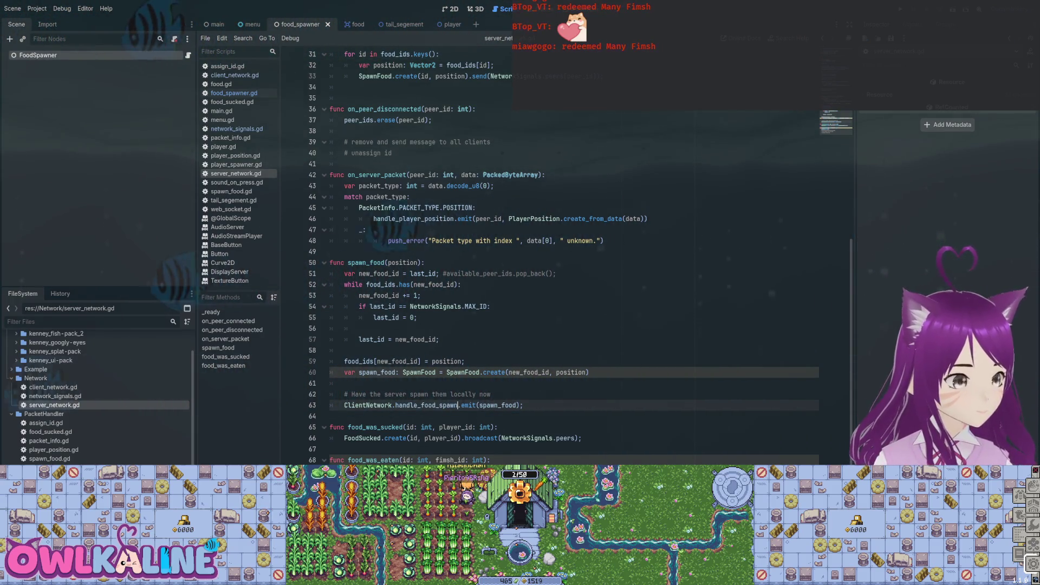
double_click(456, 406)
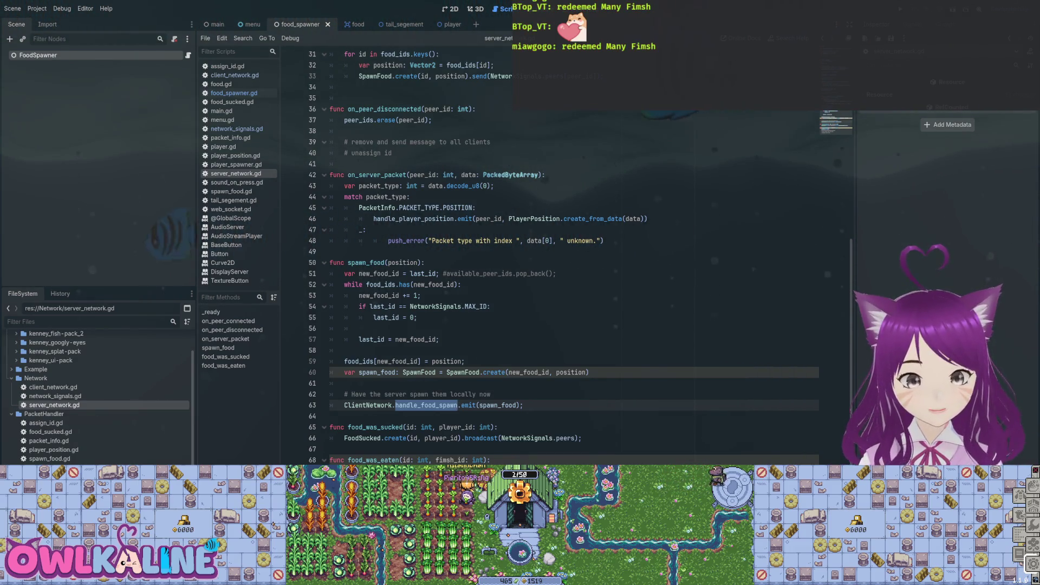
scroll(541, 244, up, 8)
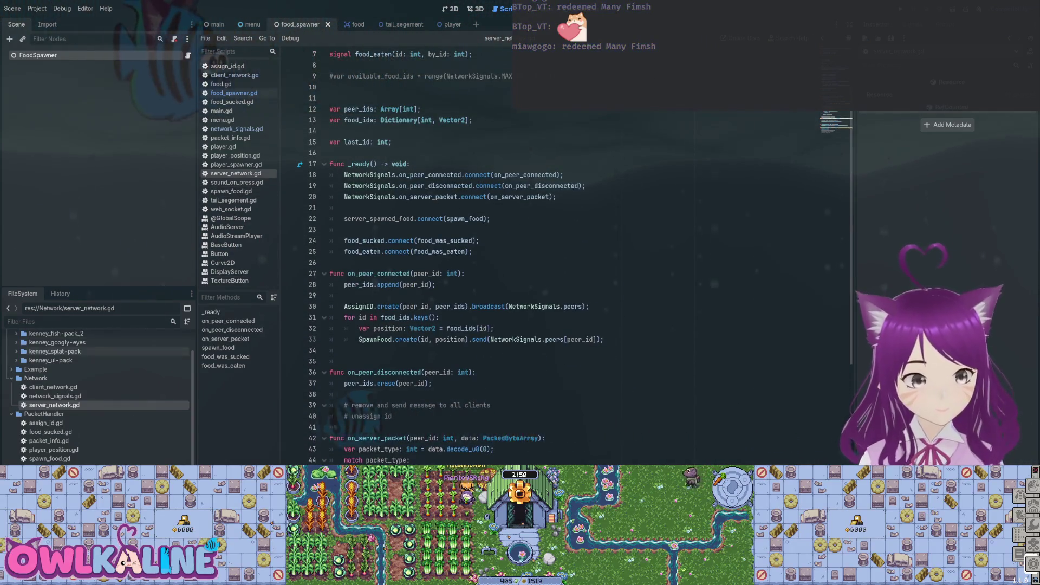
double_click(53, 387)
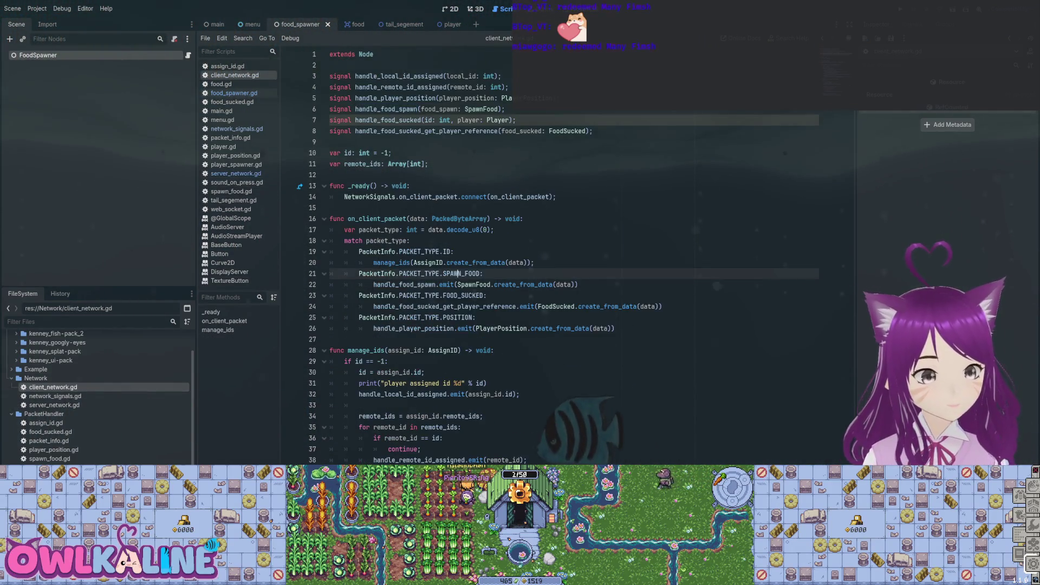
- Add a push_warning() call on a new line under the SPAWN_FOOD case
key(End)
key(Return)
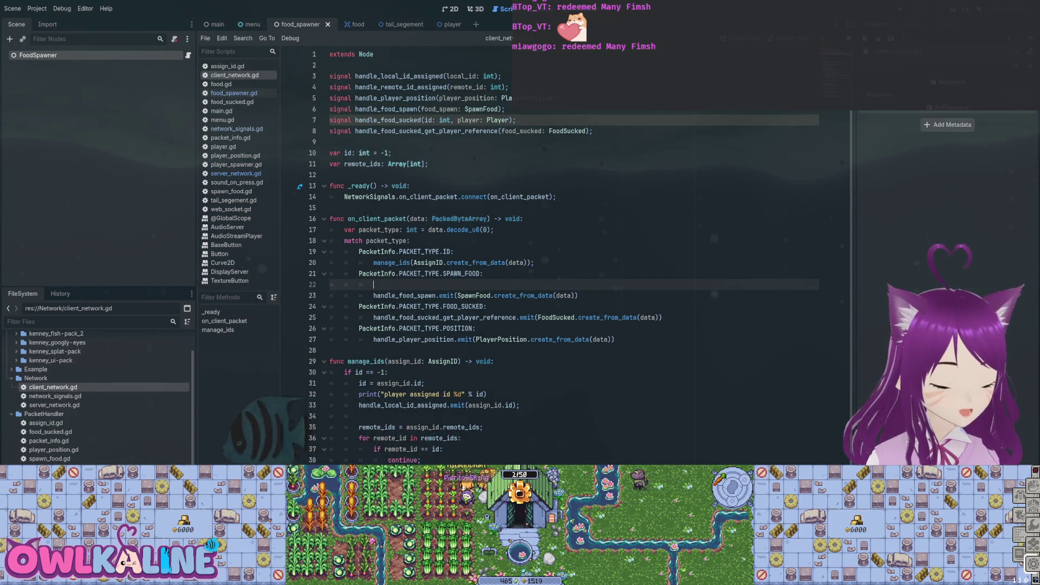
text(print)
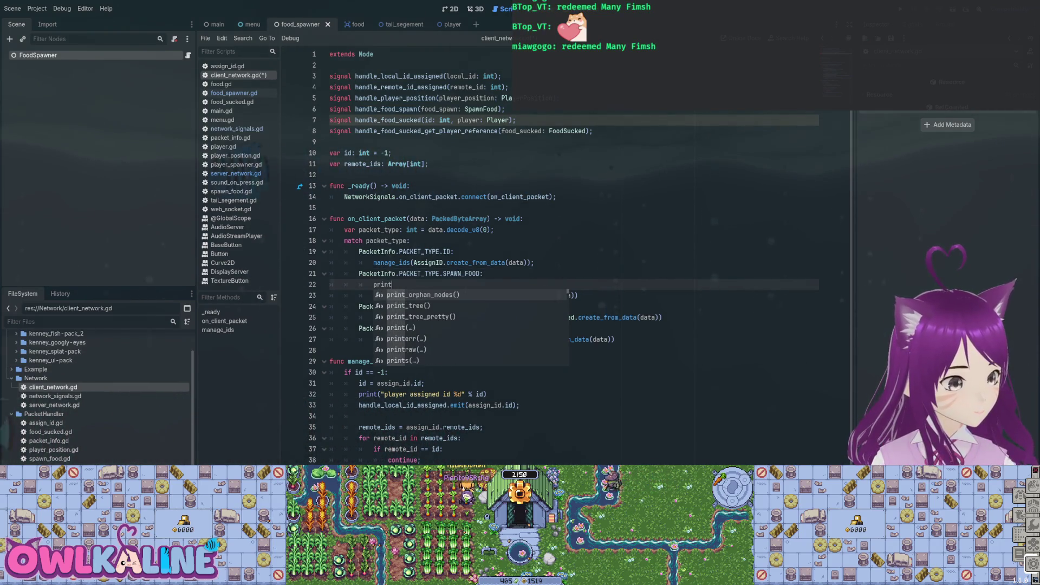
text(())
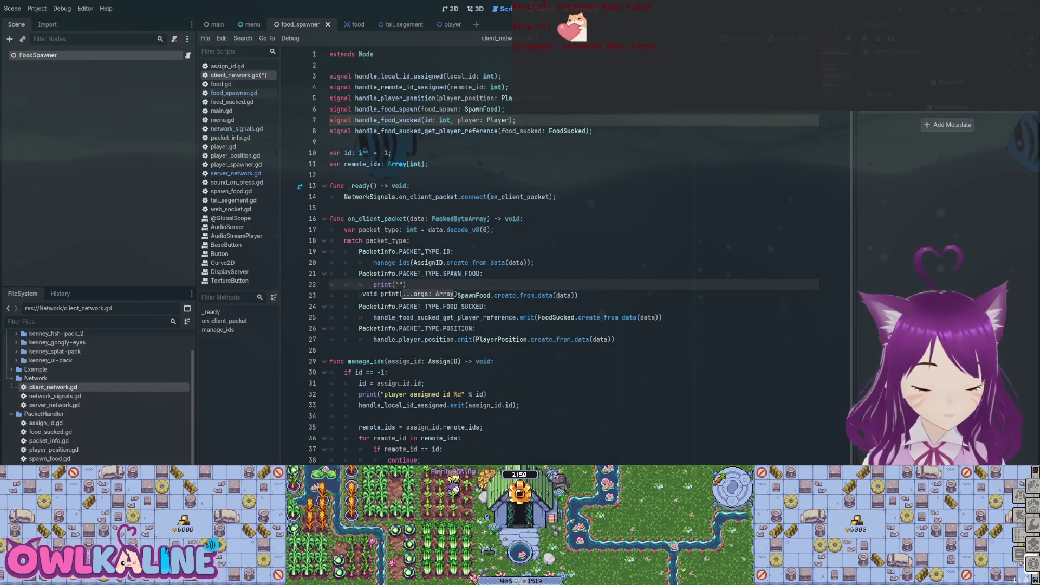
key(Left)
key(Left)
key(BackSpace)
key(BackSpace)
key(BackSpace)
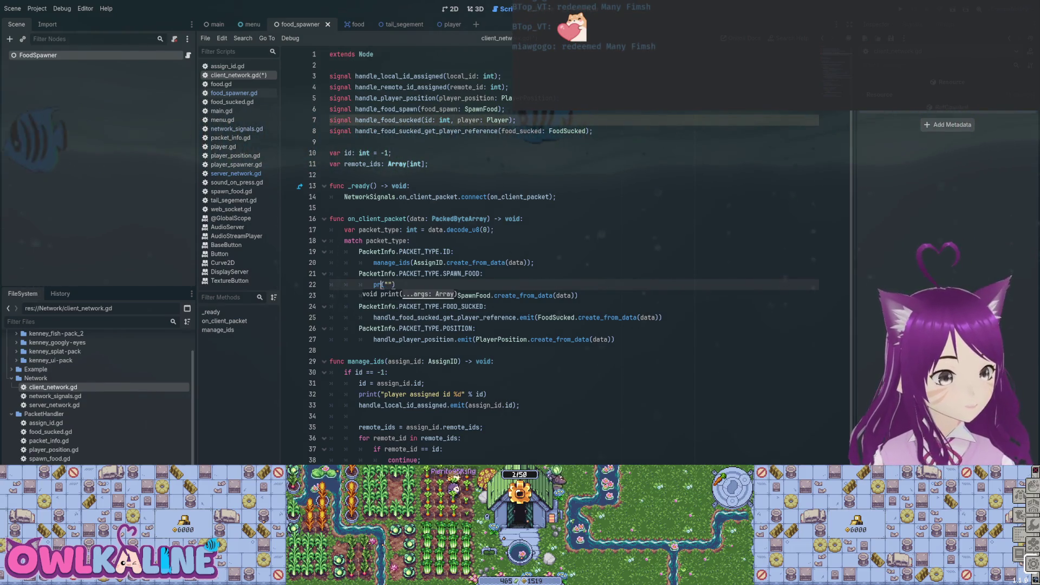
text(_)
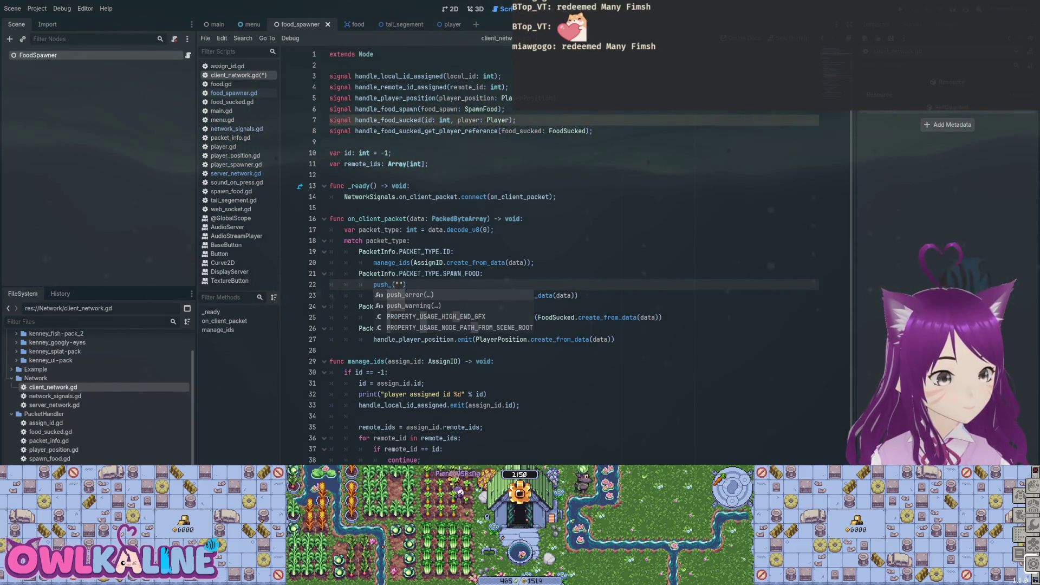
key(Right)
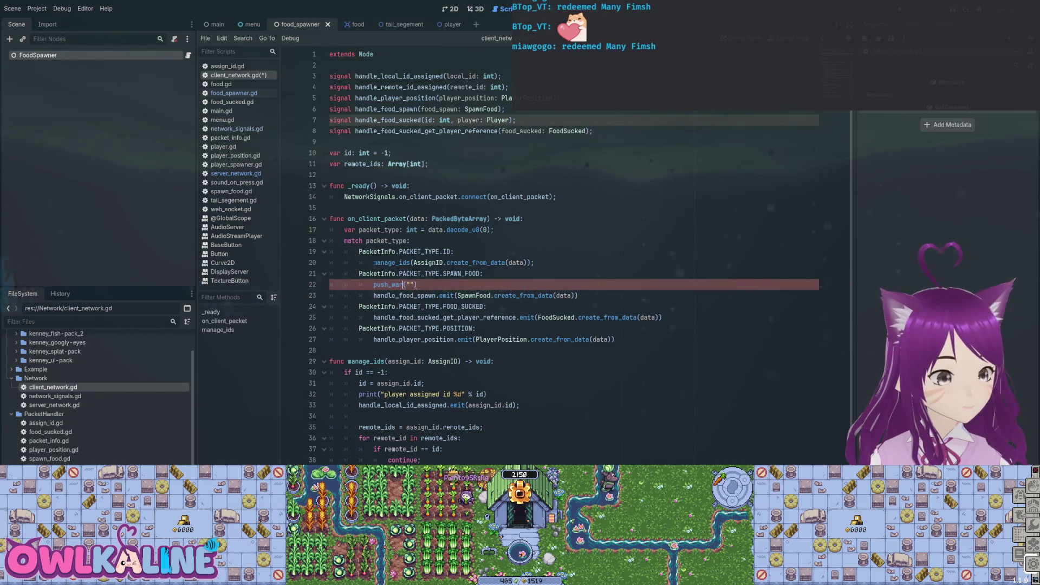
- Give it the message 'client reiceved spanw food from server', save, and run the project
text(client reic)
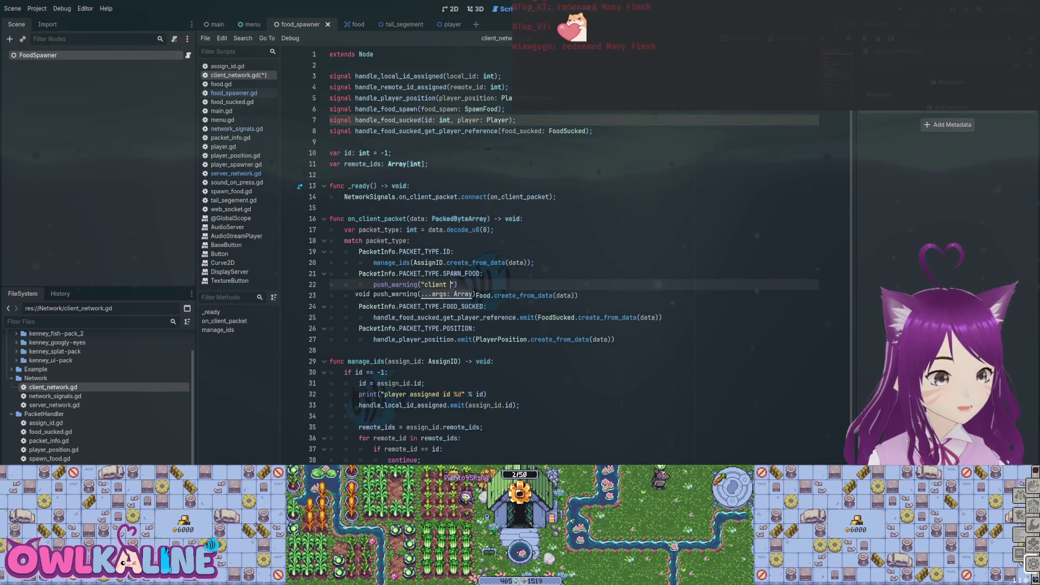
text(eved spanw food f)
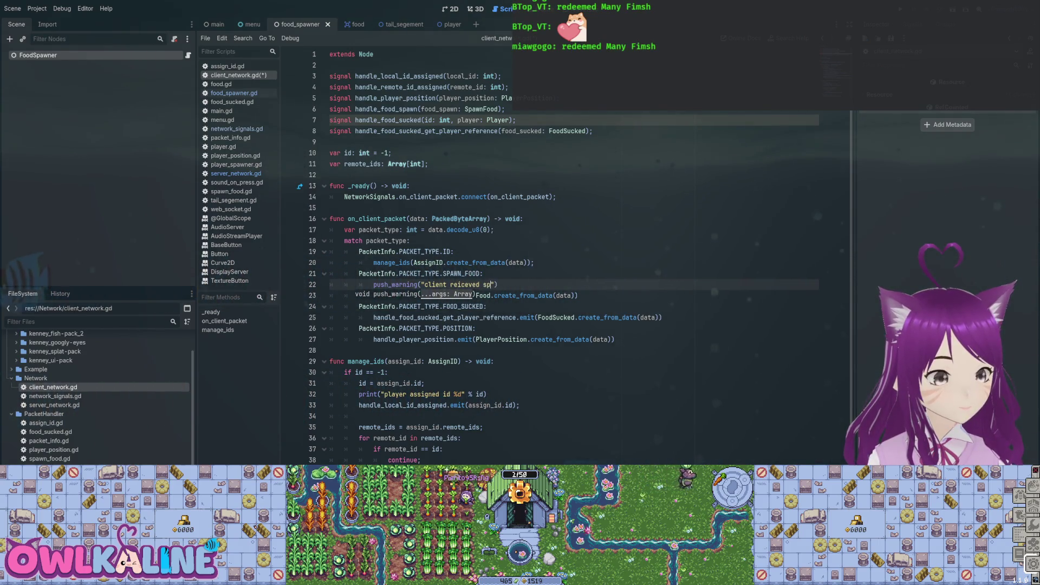
text(r)
key(ctrl+s)
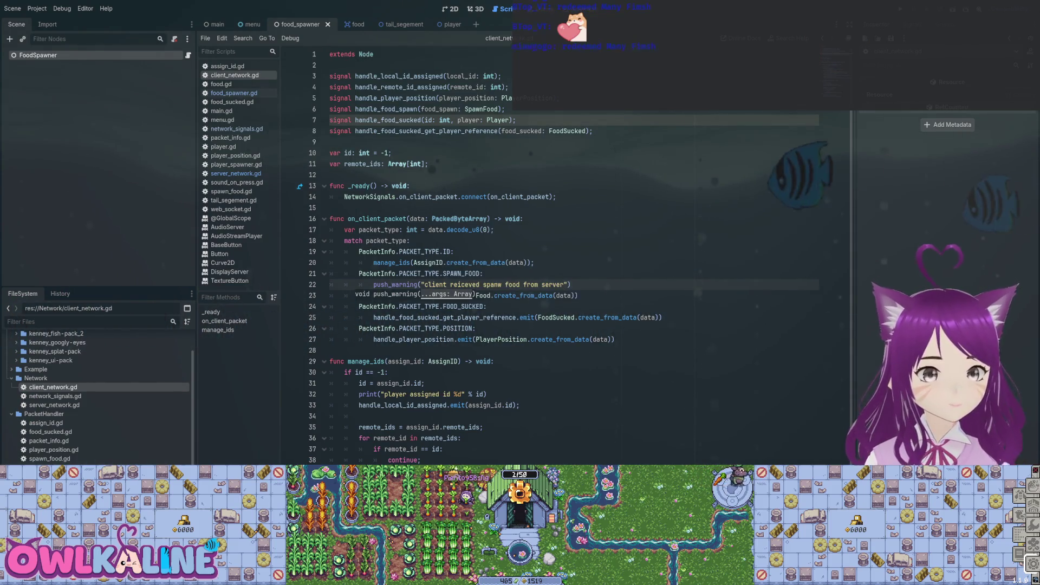
key(F5)
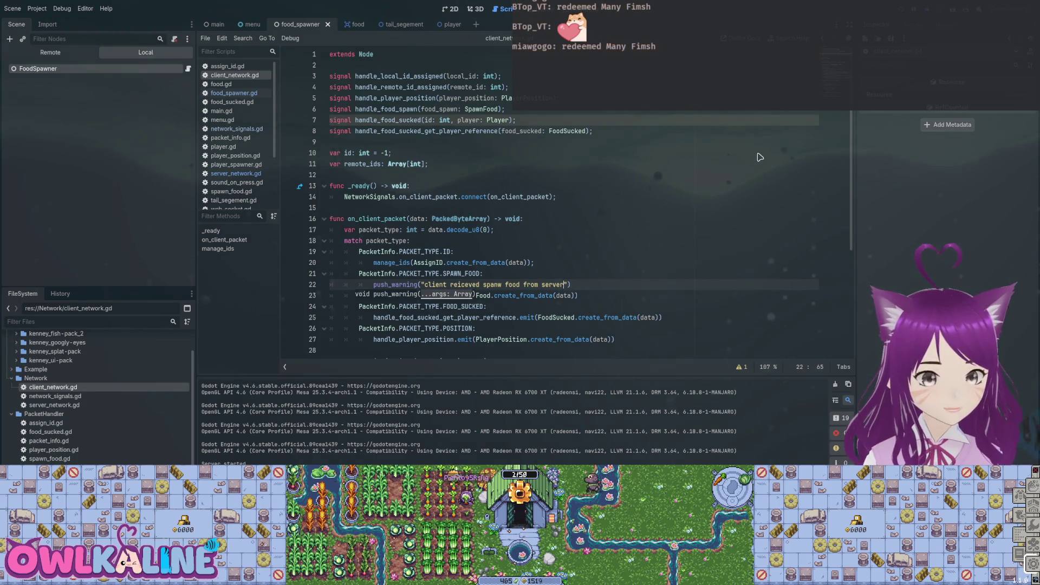
- Stop and rerun the project to check errors, then delete the push_warning debug line
key(F8)
key(F5)
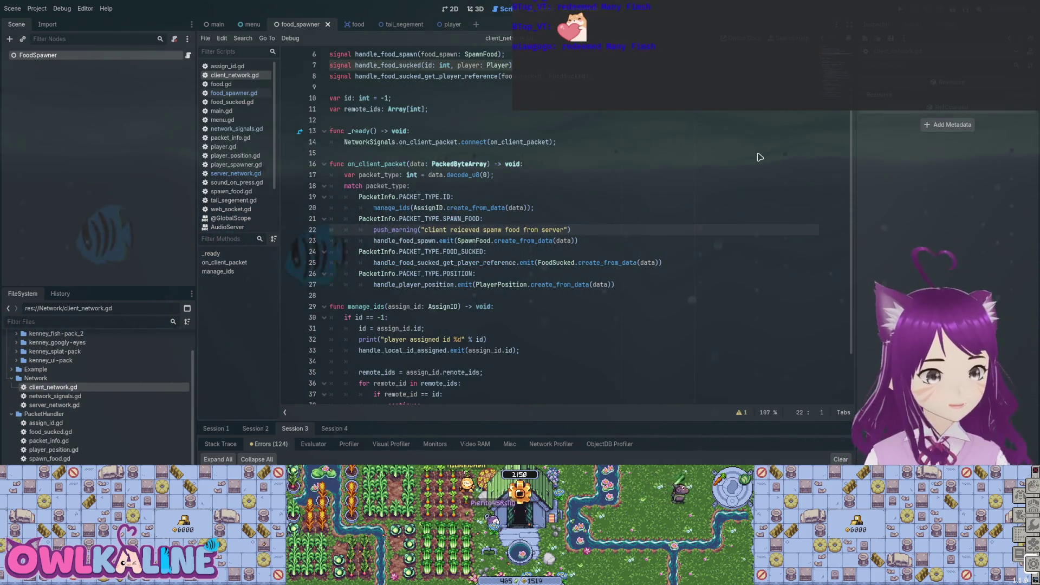
key(BackSpace)
key(BackSpace)
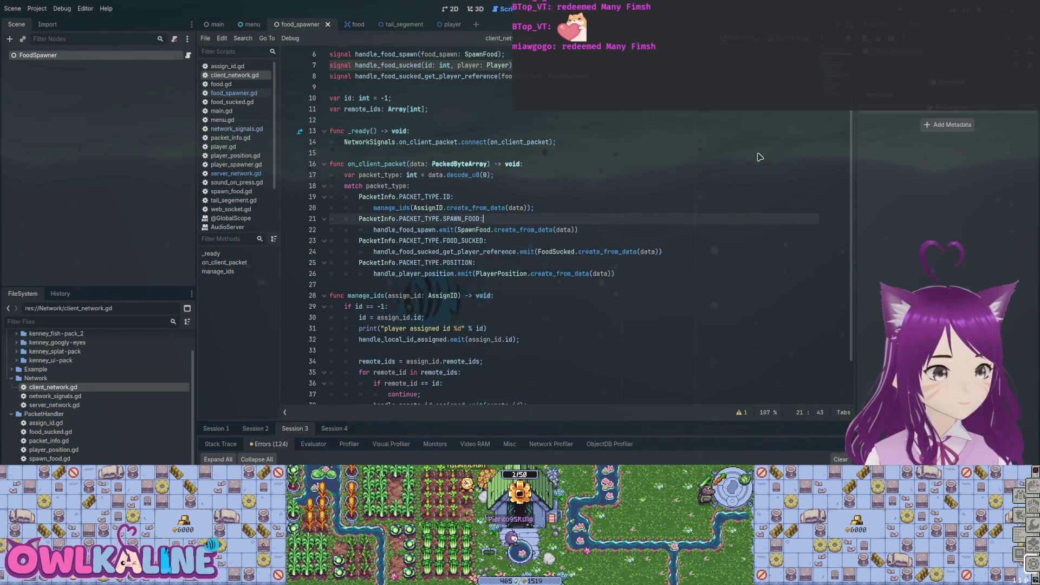
- Go to server_network.gd and select the SpawnFood send statement on line 33
scroll(761, 157, up, 2)
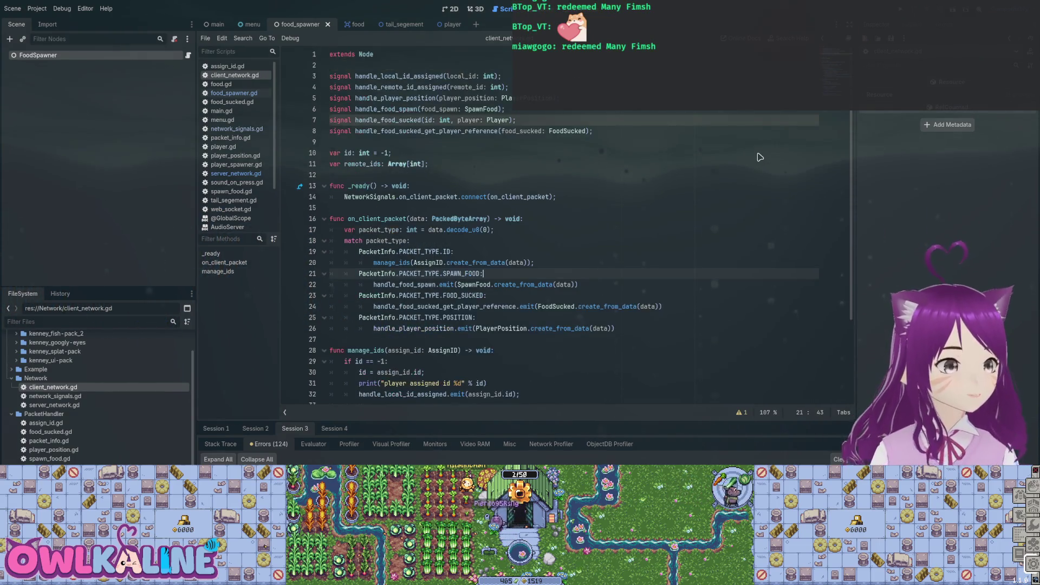
key(alt+Left)
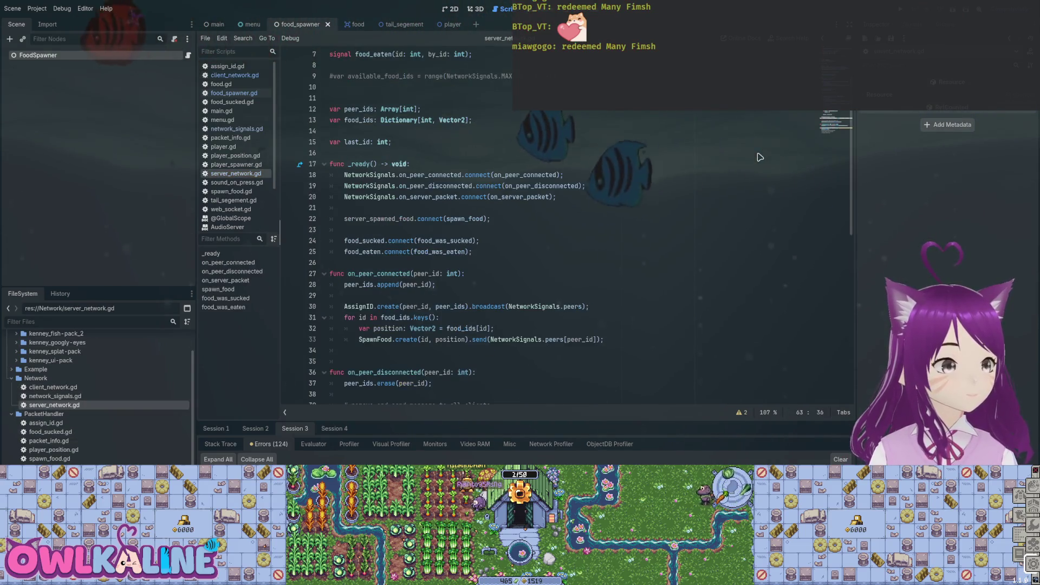
scroll(760, 157, down, 3)
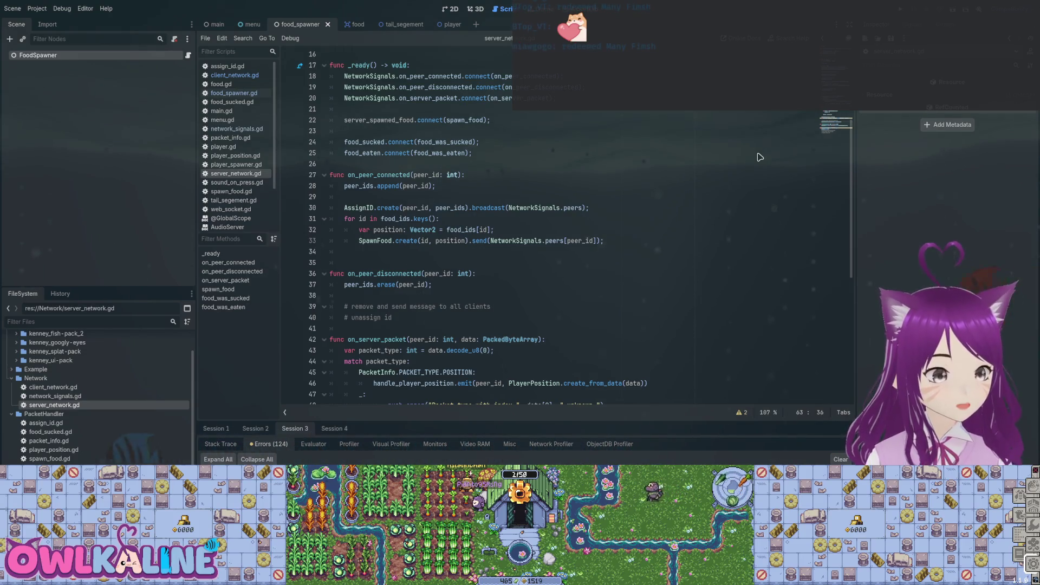
key(alt+Left)
key(alt+Left)
key(shift+End)
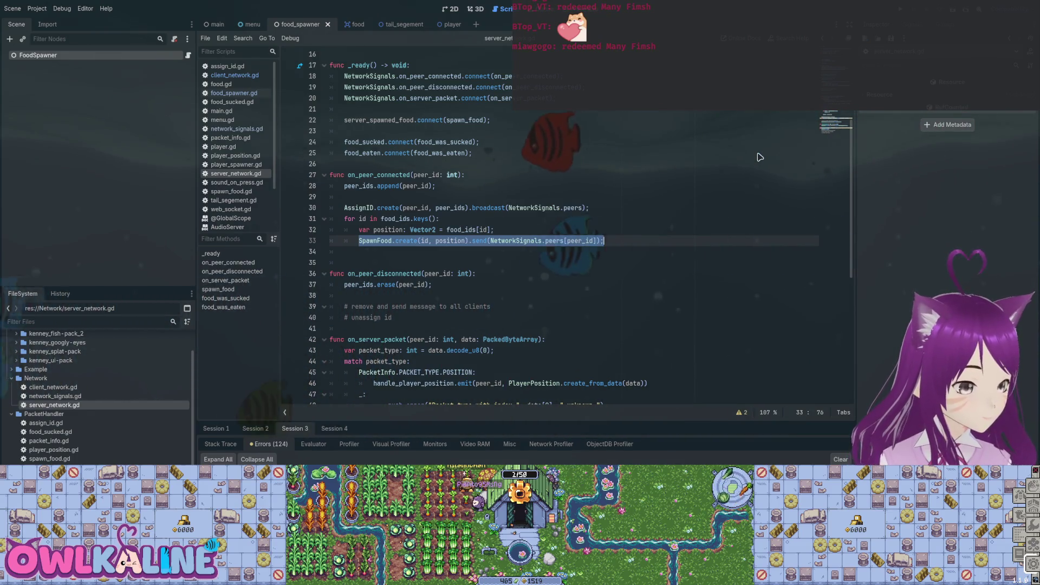
- Paste the line-33 SpawnFood.create(...).send(...) statement below line 60 in spawn_food
key(End)
key(ctrl+shift+Left)
key(ctrl+shift+Left)
key(ctrl+shift+Left)
key(shift+Home)
key(ctrl+c)
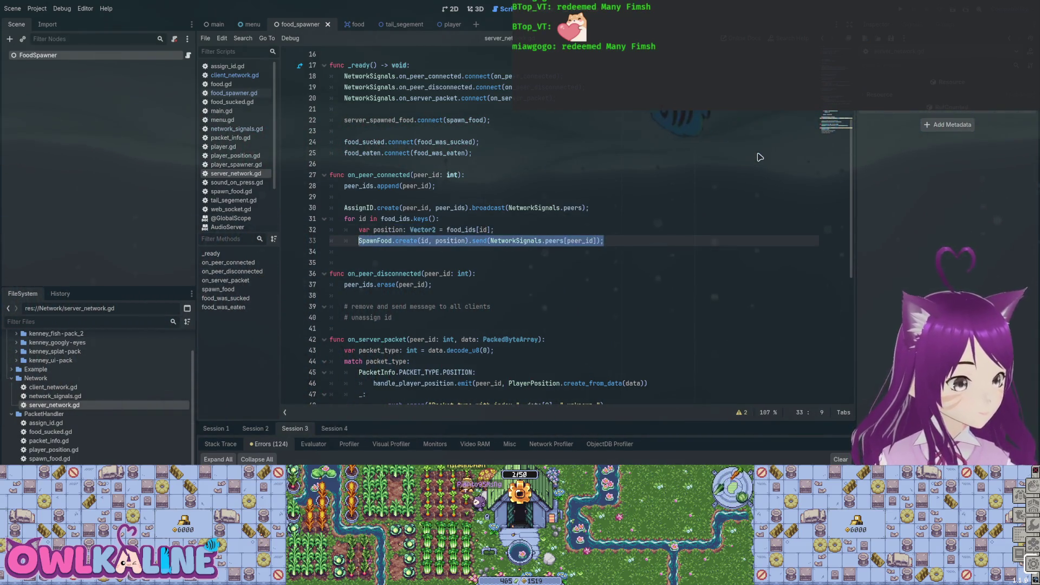
scroll(760, 157, down, 8)
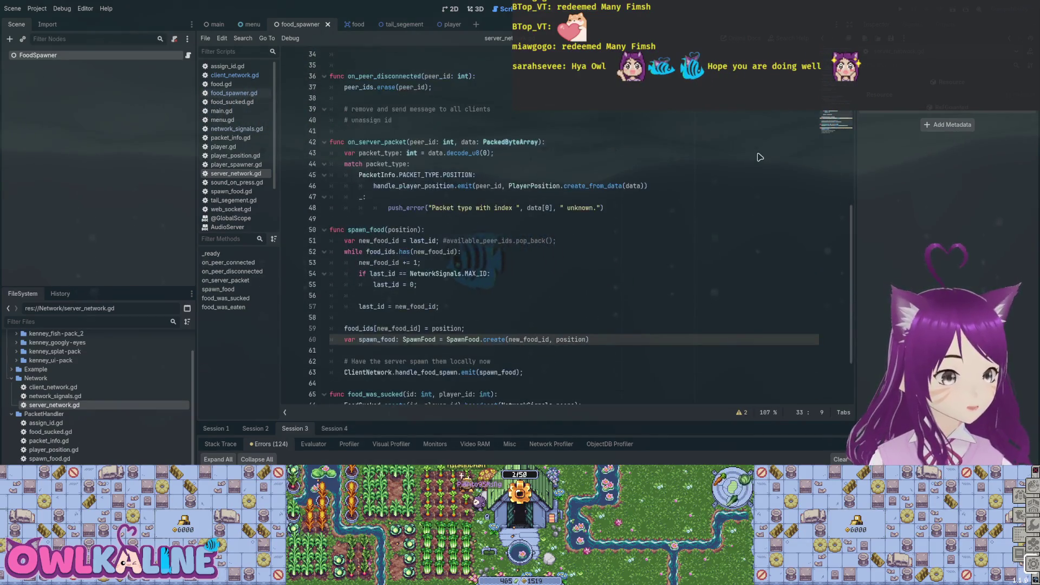
click(590, 274)
key(Return)
key(ctrl+v)
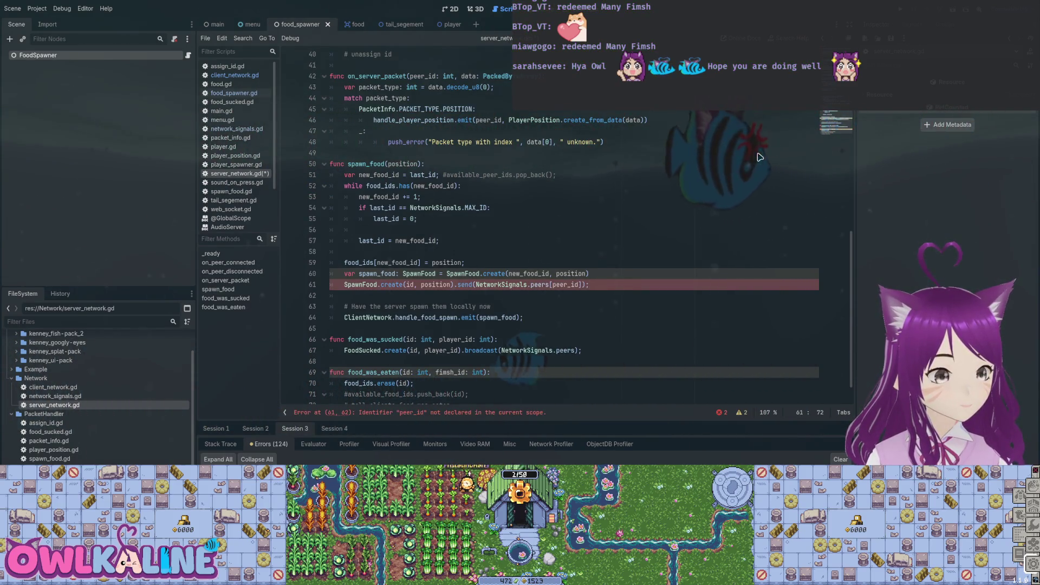
- Replace id with new_food_id in the pasted call and add a blank line above it
double_click(398, 263)
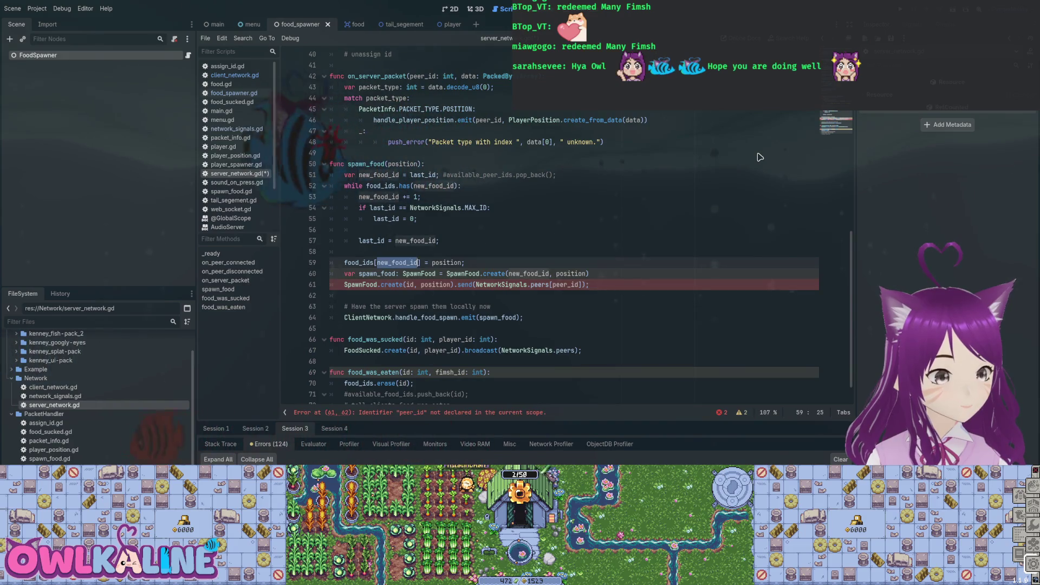
key(ctrl+c)
double_click(410, 285)
key(ctrl+v)
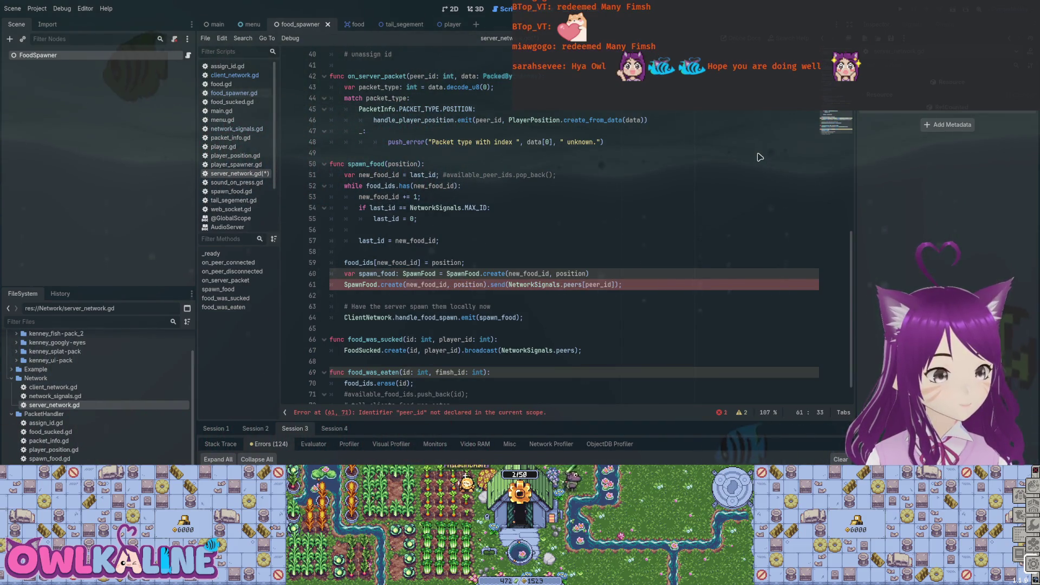
key(End)
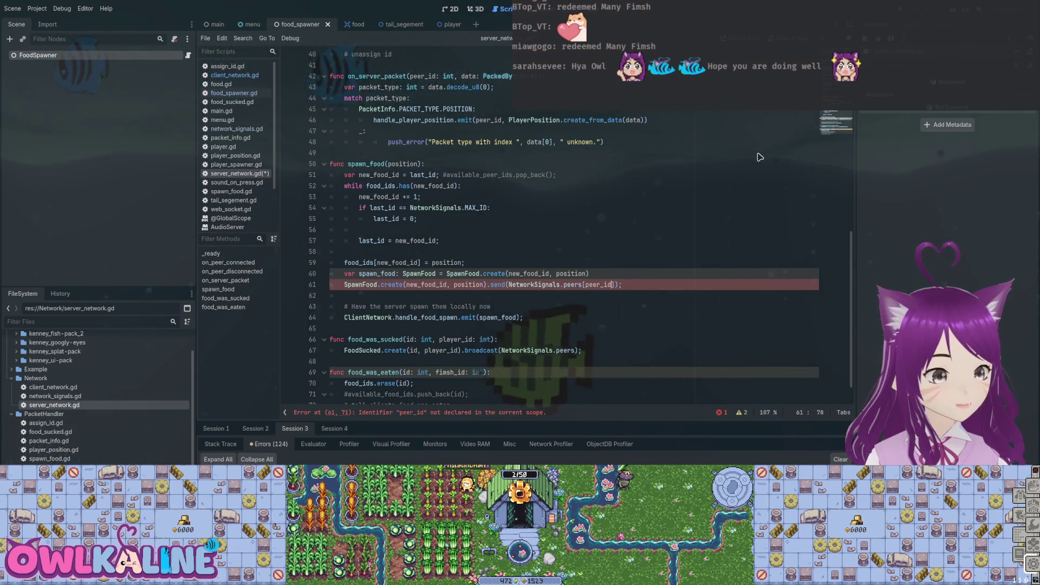
key(Home)
key(Return)
key(Return)
key(Up)
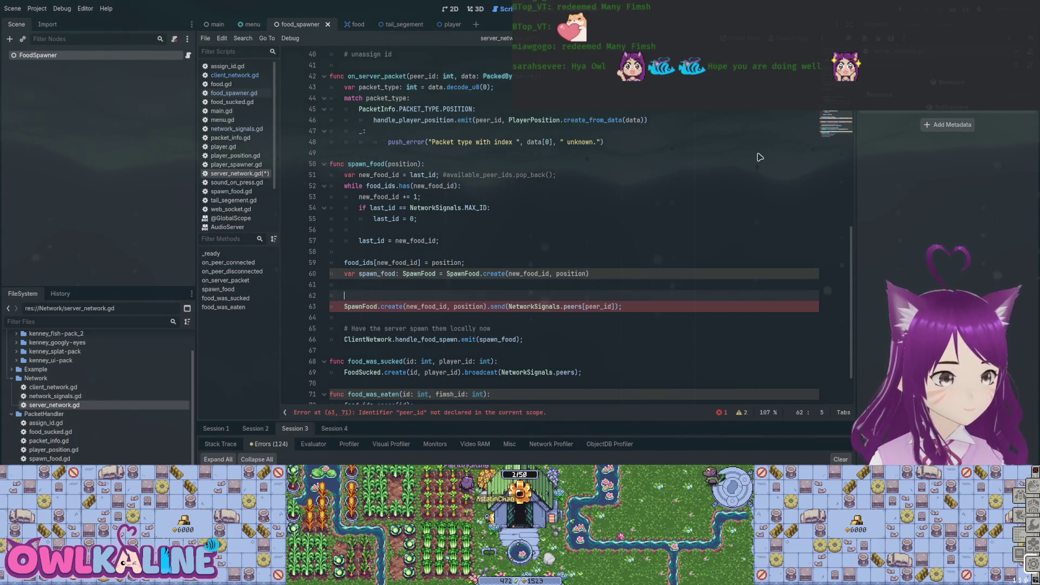
- Try a for loop over peer_ids above the call, then delete the unfinished loop line
scroll(760, 157, up, 10)
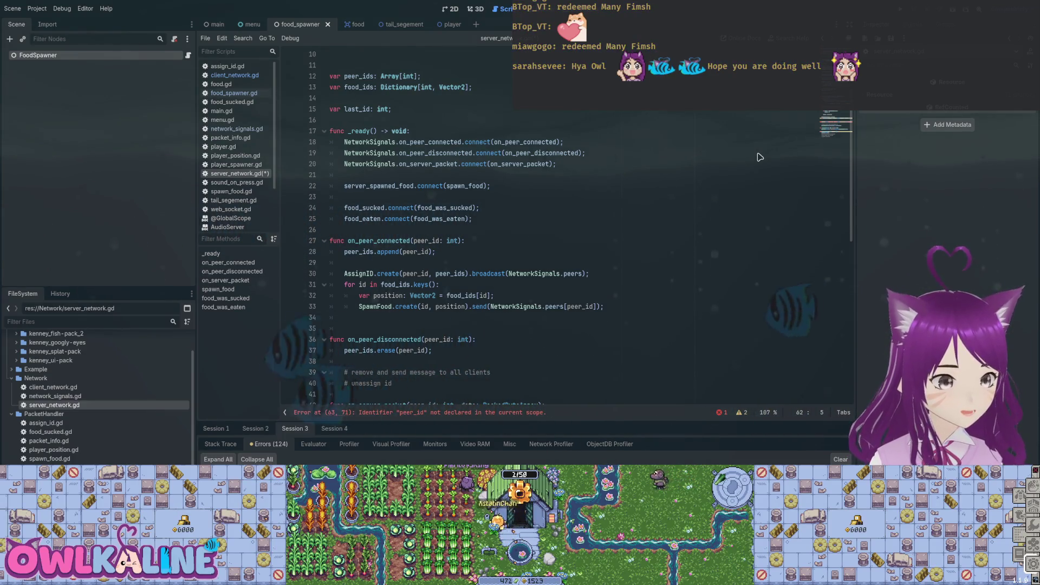
double_click(359, 251)
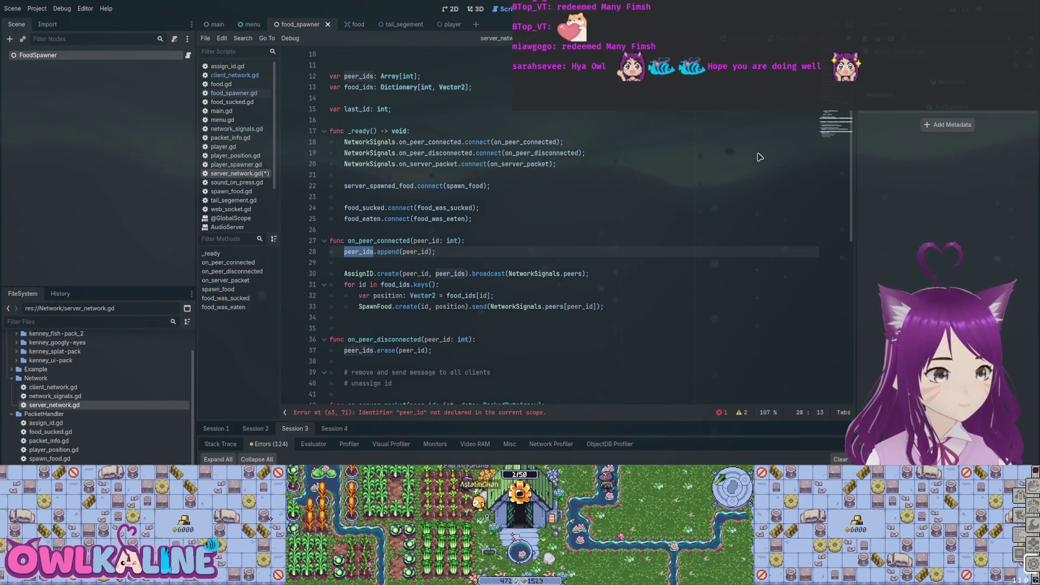
key(shift+F3)
scroll(760, 157, down, 8)
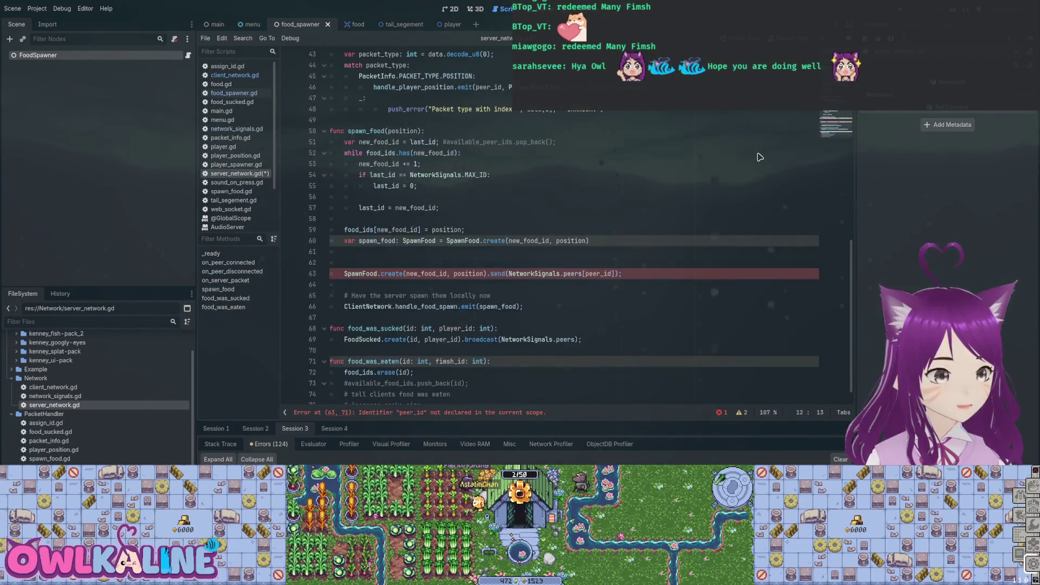
click(345, 218)
key(Down)
key(Down)
key(Down)
key(ctrl+v)
key(Home)
text(for)
key(End)
key(shift+Home)
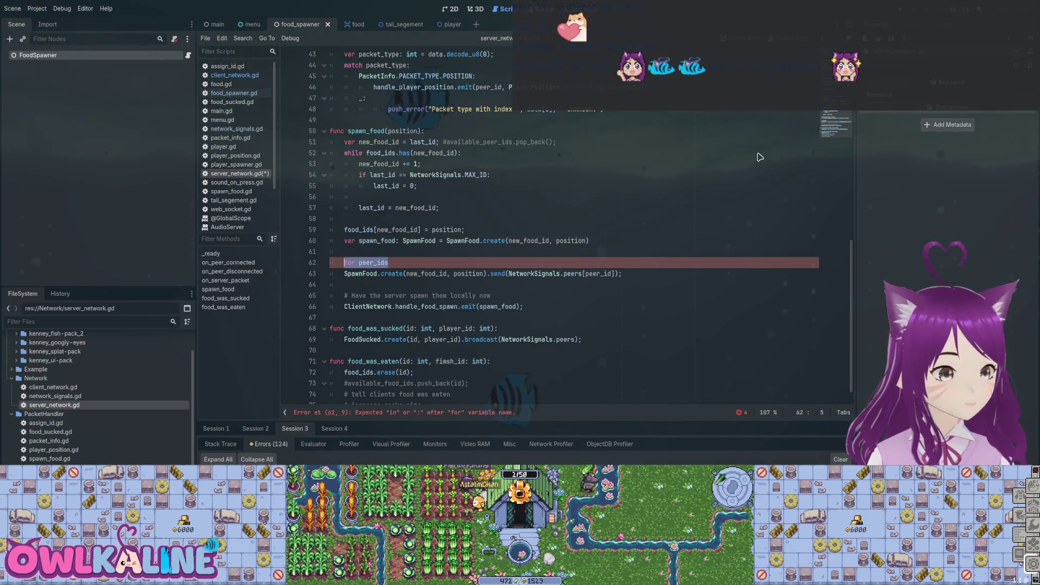
key(BackSpace)
key(BackSpace)
- Change .send to .broadcast and make its argument NetworkSignals.peers
click(491, 263)
text(r)
key(Return)
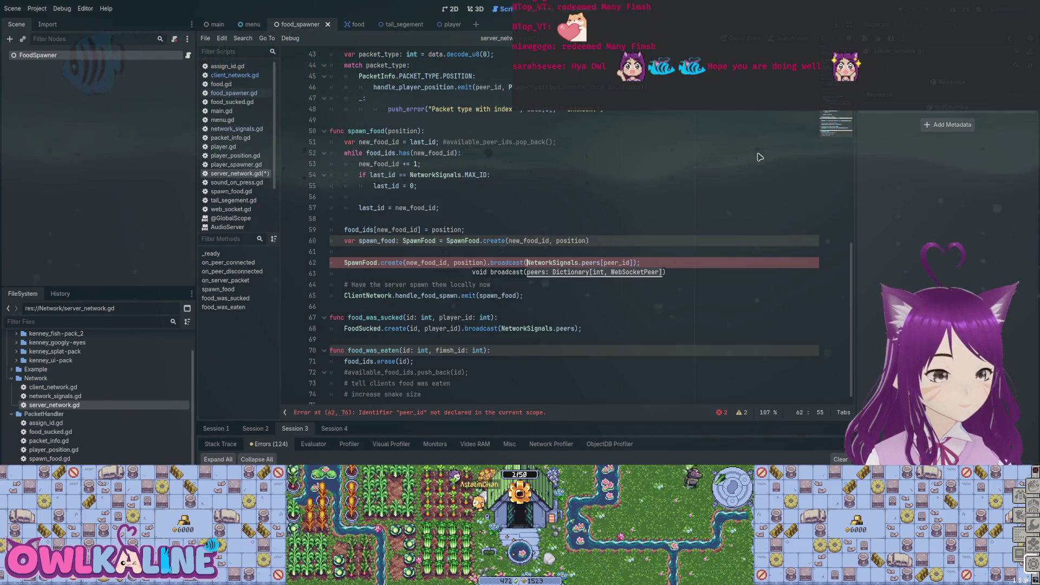
key(ctrl+shift+Right)
key(ctrl+shift+Right)
key(ctrl+shift+Right)
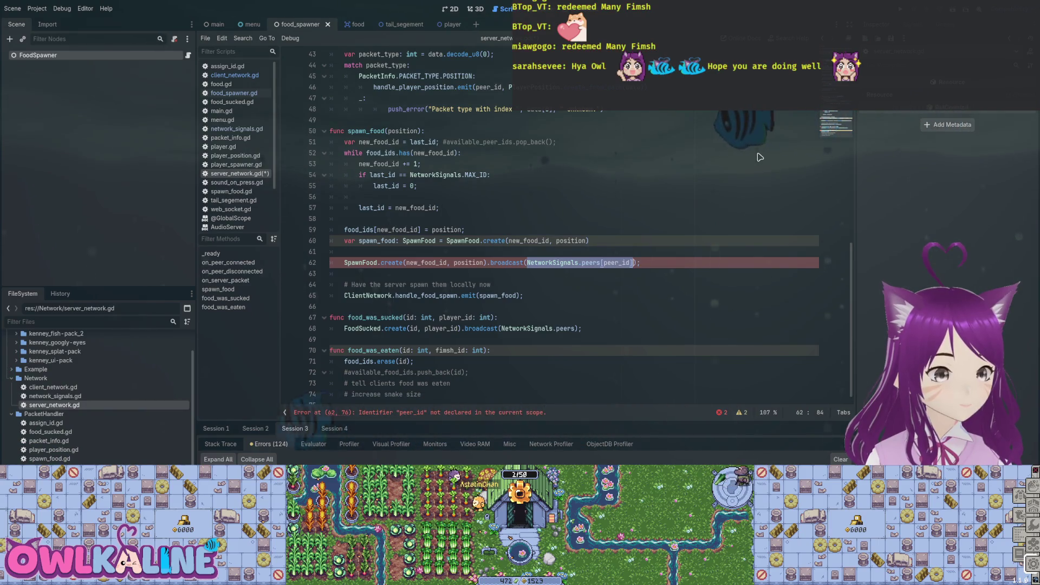
text(Ne)
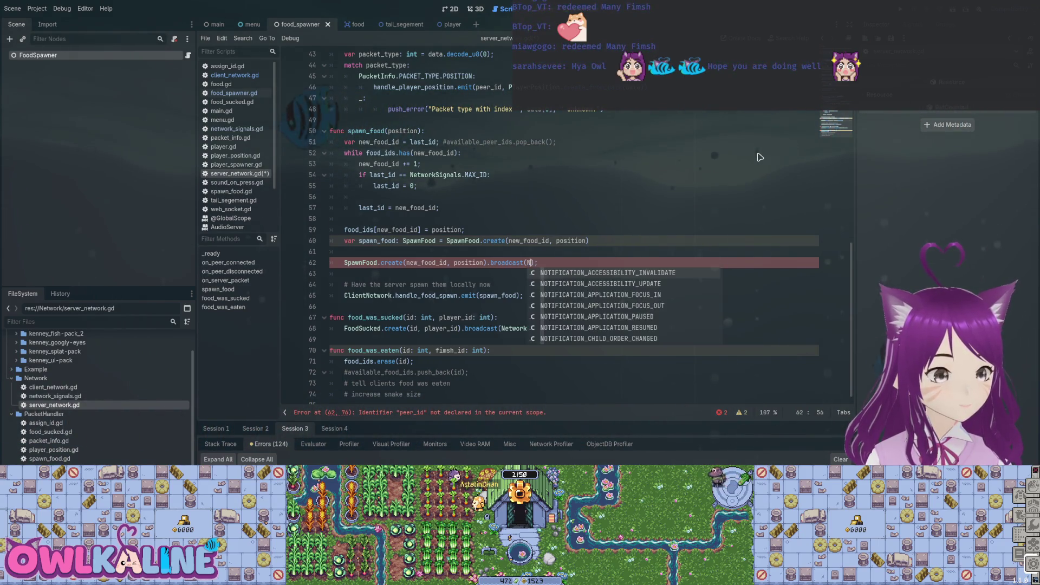
key(Return)
text(.)
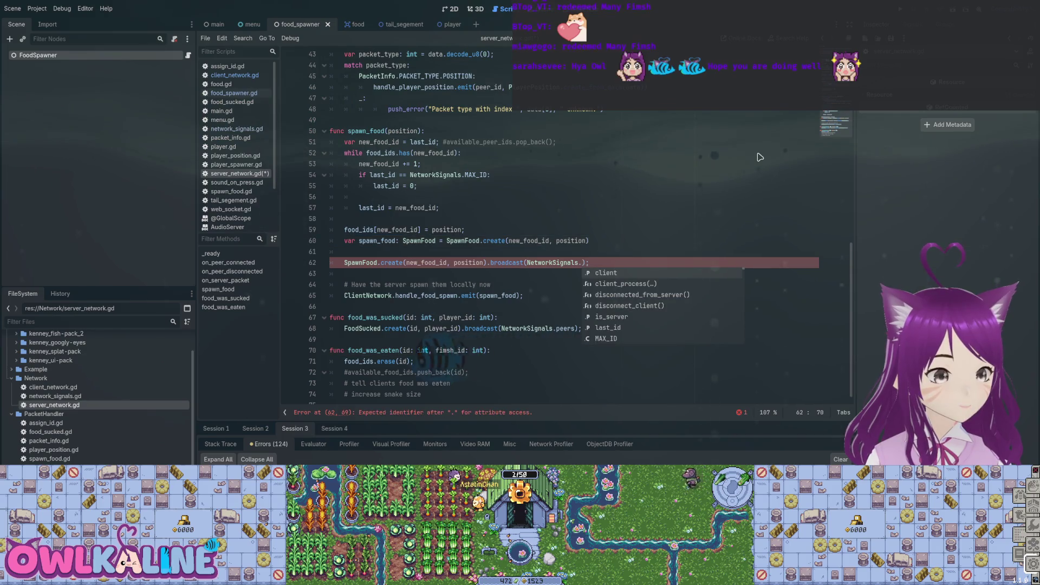
text(peers)
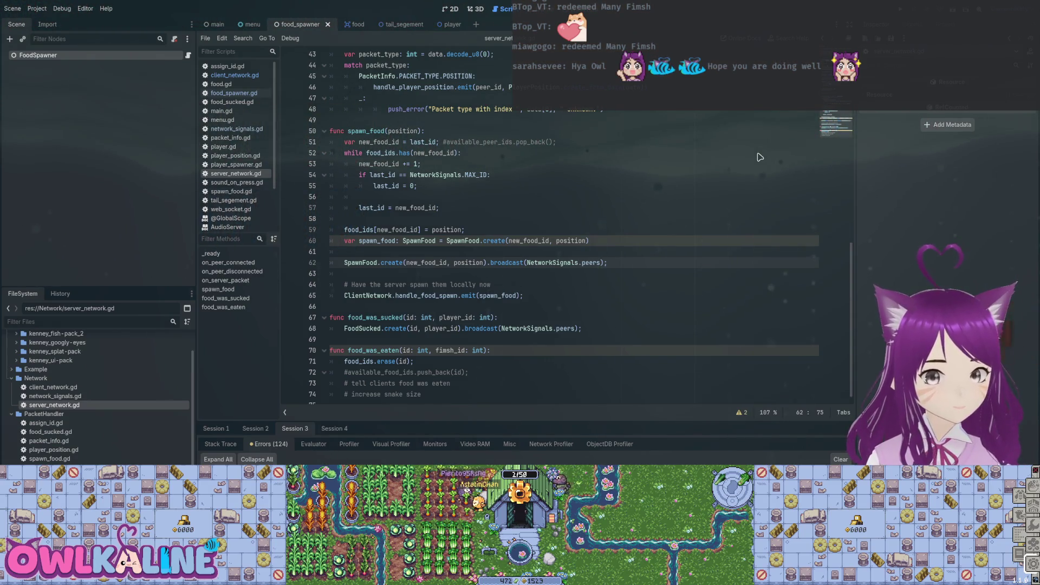
key(Up)
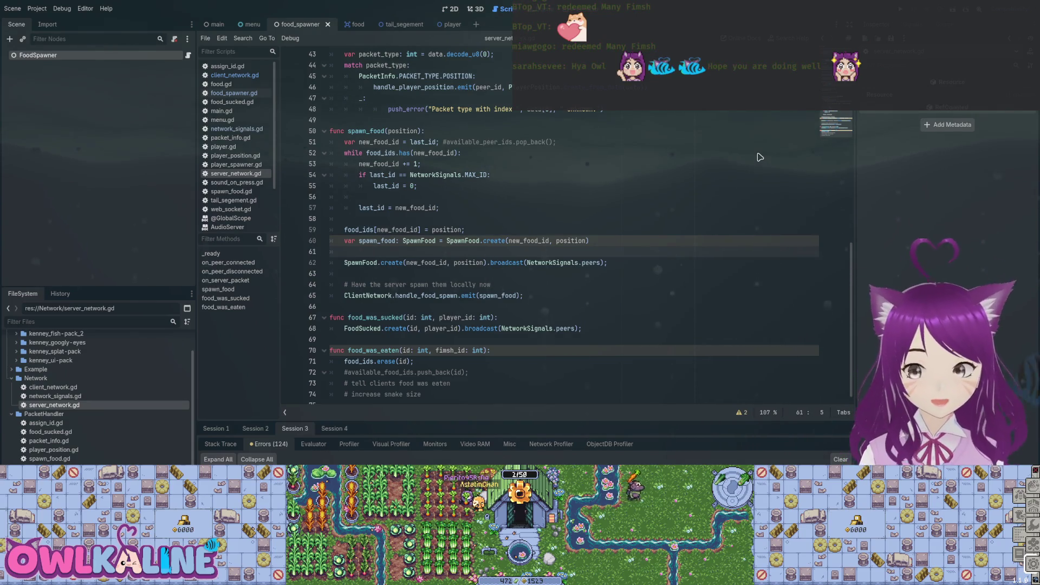
key(Tab)
key(Tab)
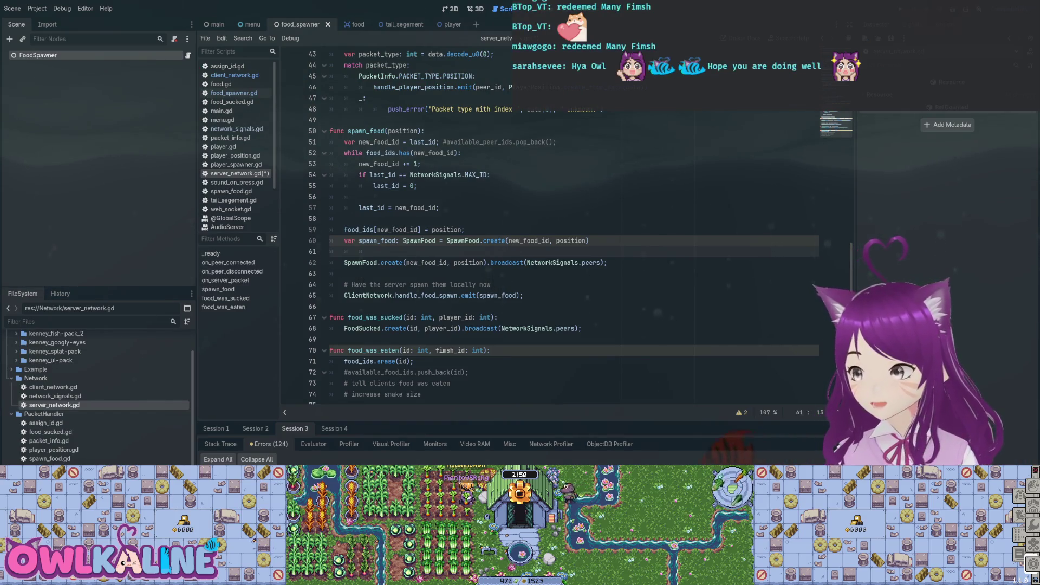
click(345, 274)
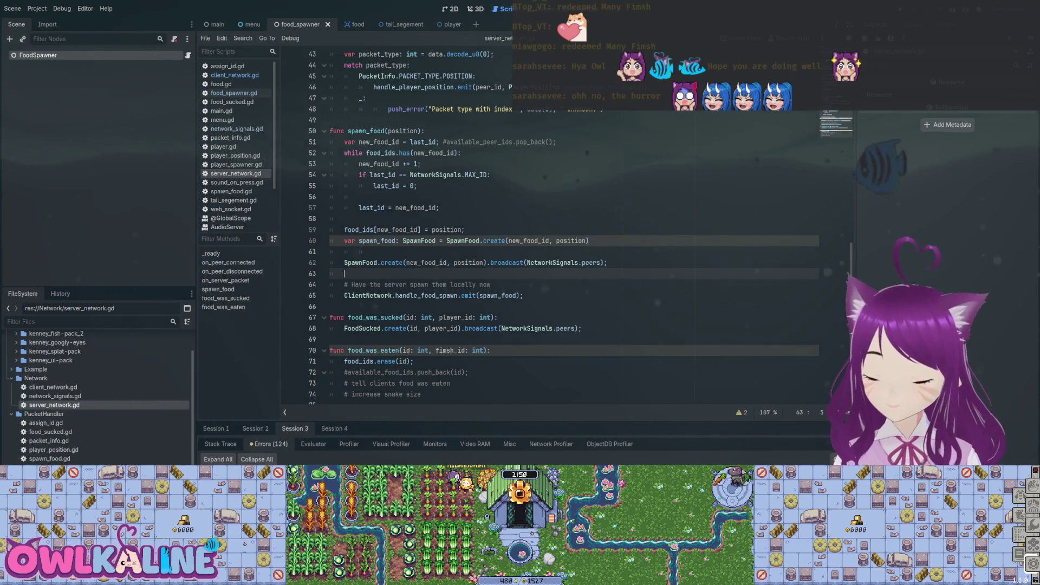
scroll(575, 227, down, 1)
click(374, 244)
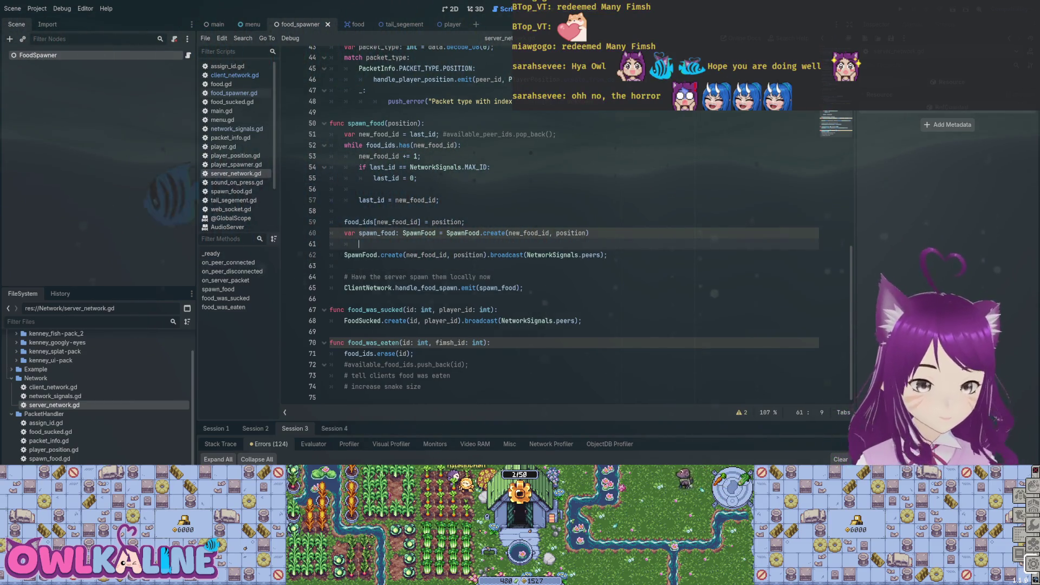
click(345, 266)
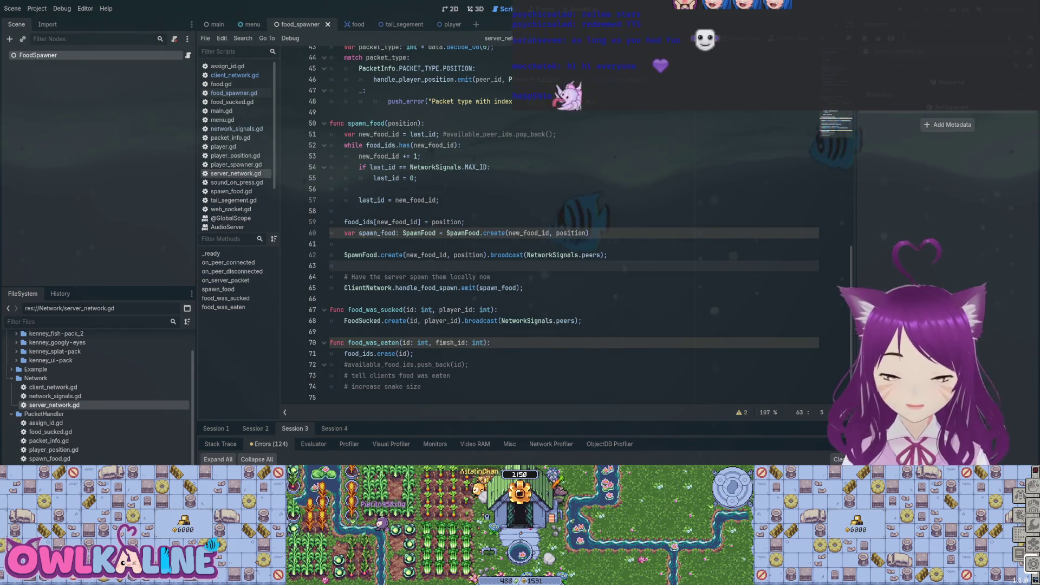
- Review lines 55–65 of spawn_food in server_network.gd
click(440, 200)
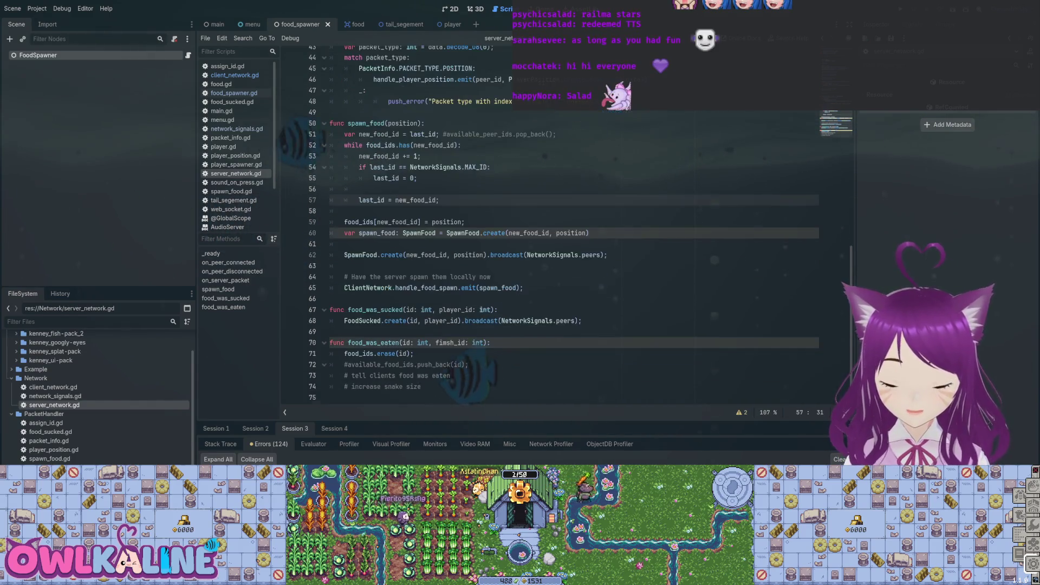
click(523, 288)
scroll(542, 217, up, 5)
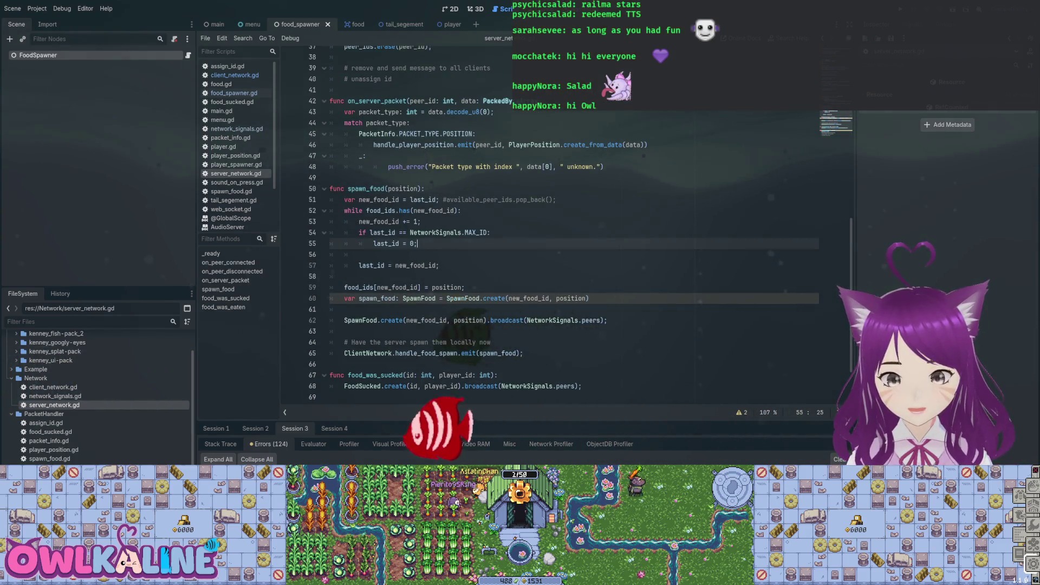
click(416, 342)
scroll(542, 216, up, 3)
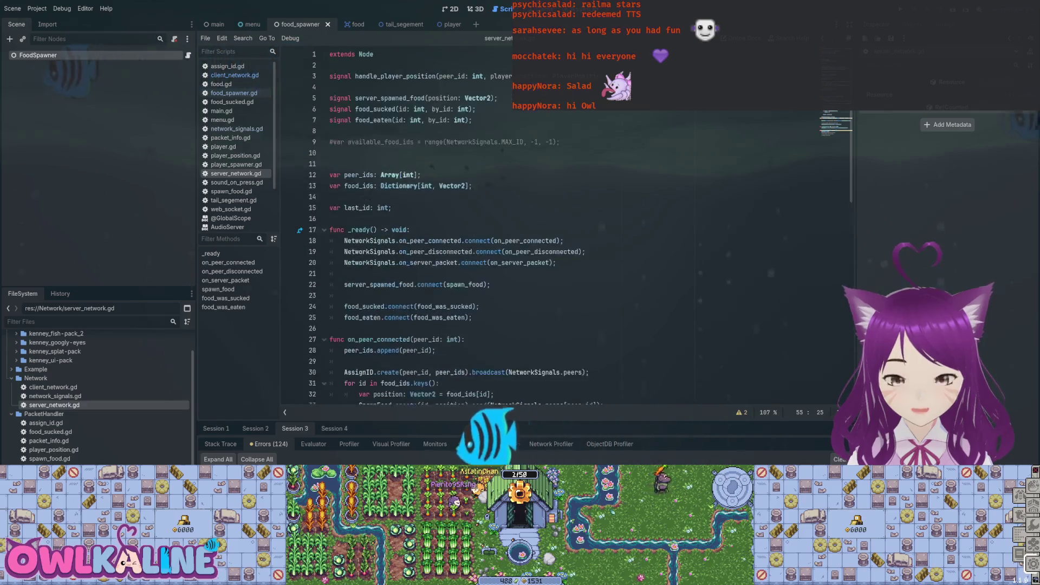
scroll(542, 228, down, 10)
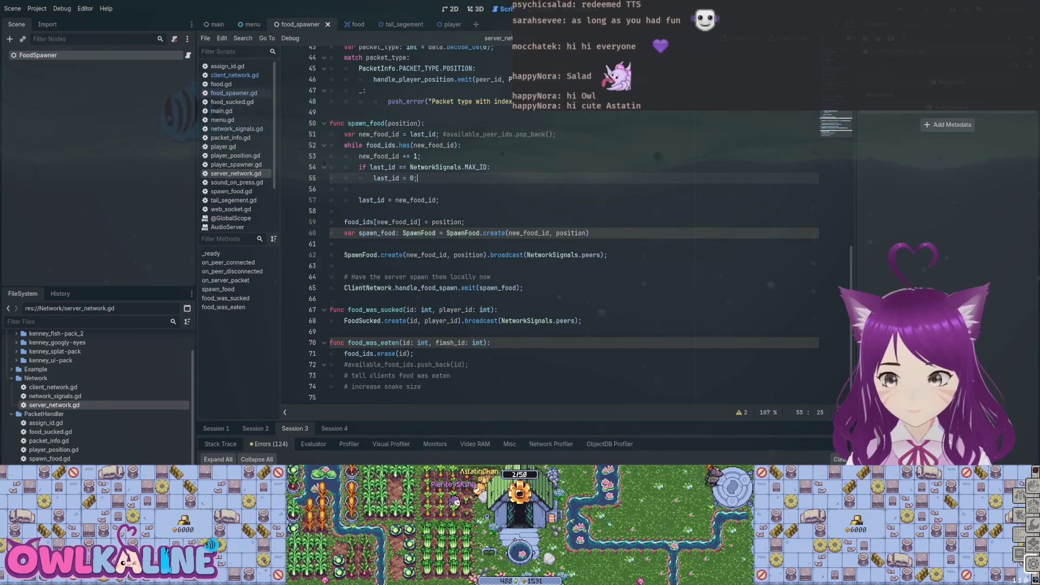
scroll(542, 227, up, 2)
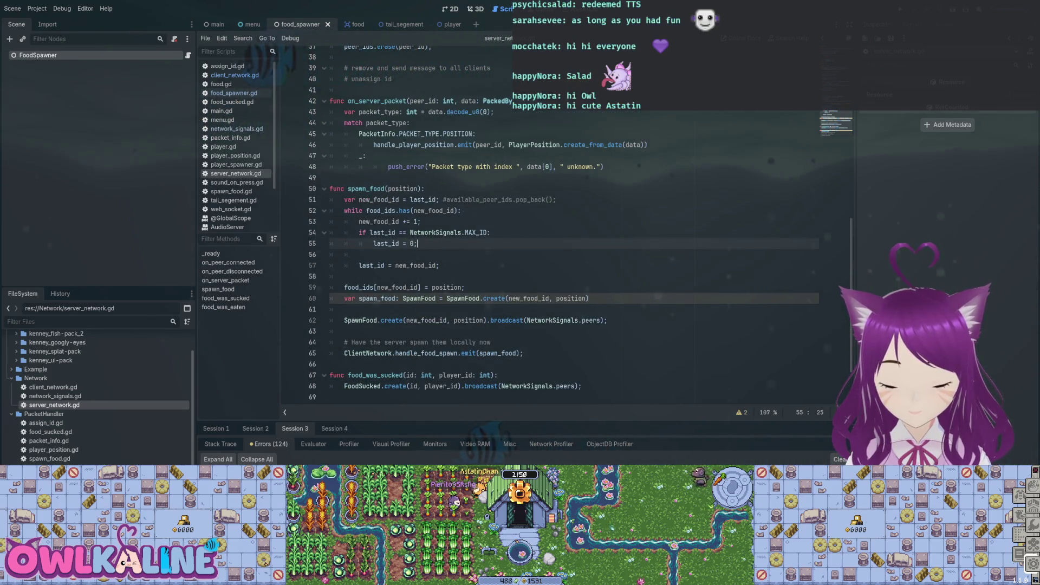
click(546, 320)
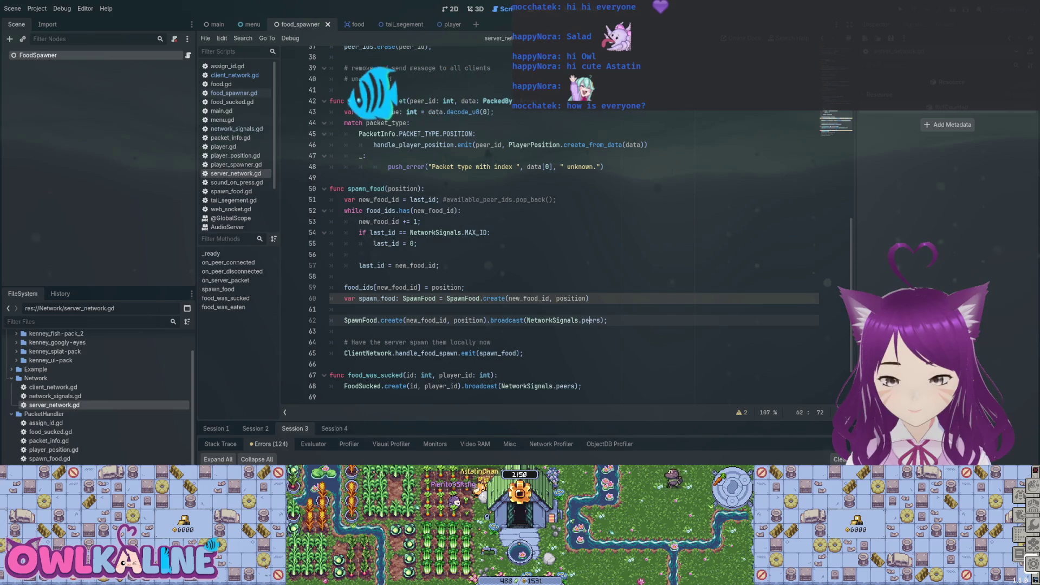
scroll(546, 273, down, 2)
scroll(542, 228, down, 1)
click(345, 244)
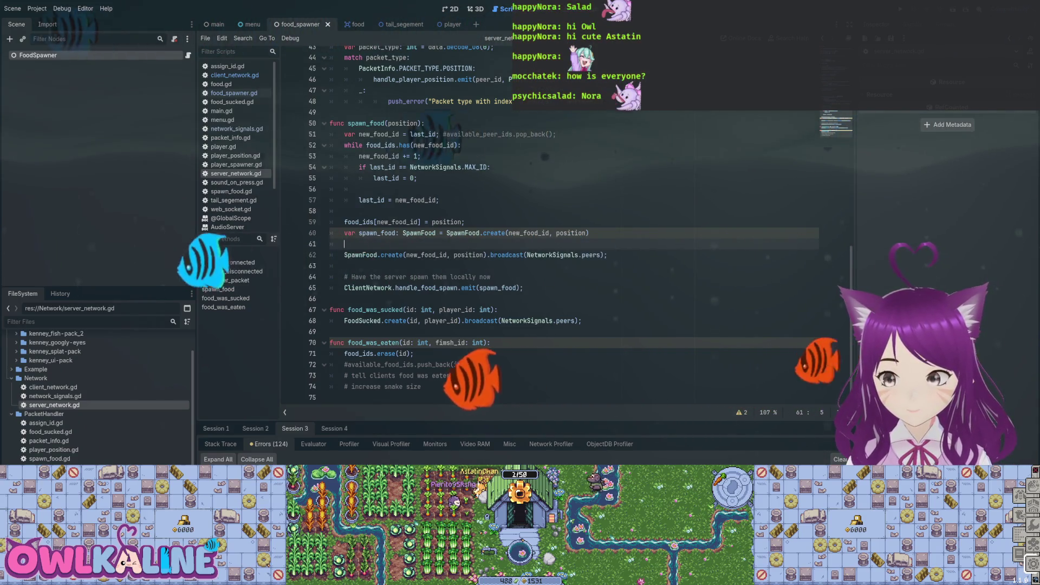
- Inspect the SpawnFood broadcast call and the SpawnFood type on lines 60–62
double_click(506, 254)
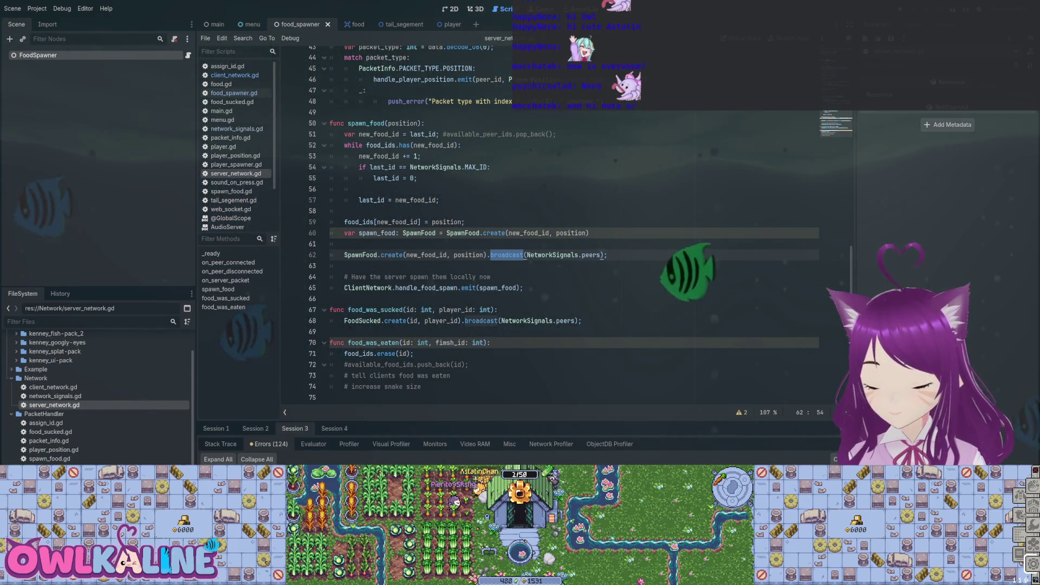
click(345, 211)
scroll(574, 228, up, 8)
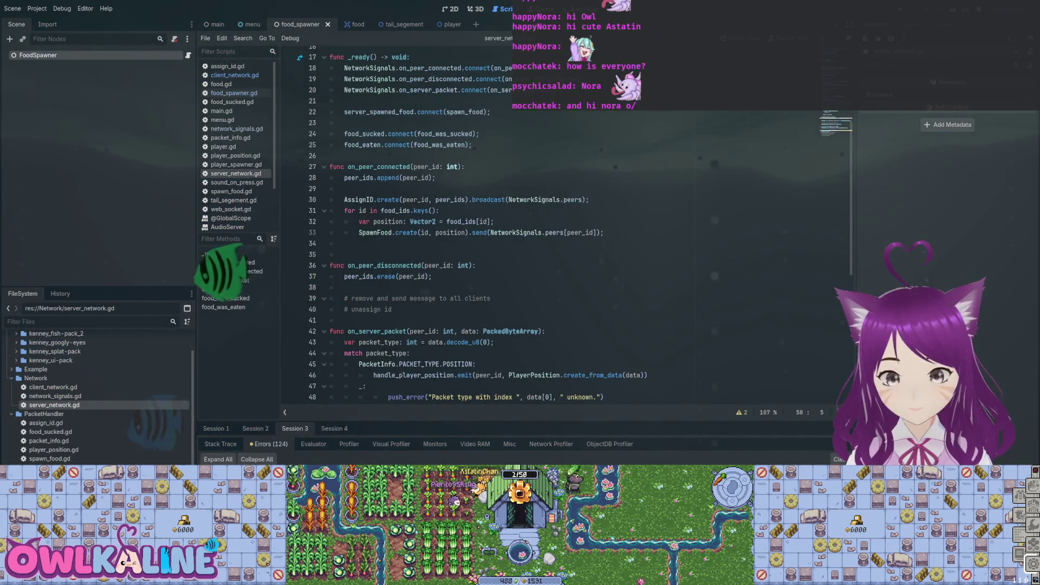
scroll(574, 227, up, 5)
scroll(574, 228, down, 13)
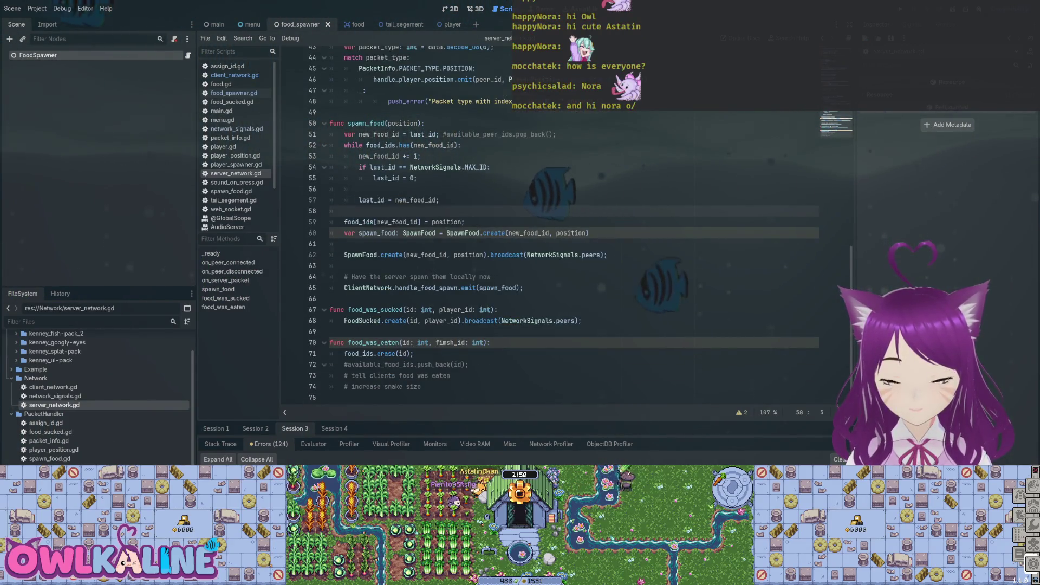
click(457, 233)
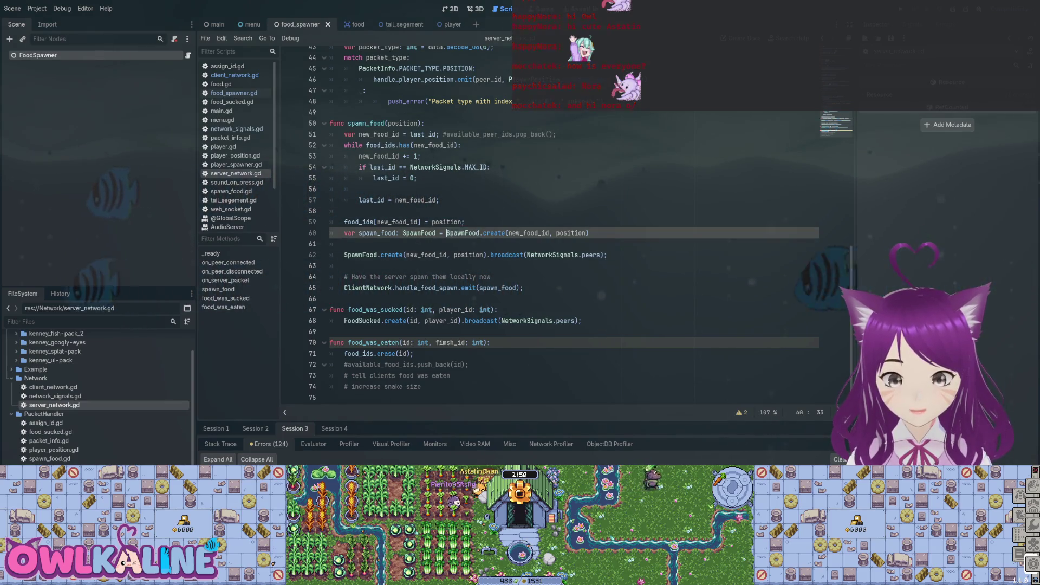
click(359, 189)
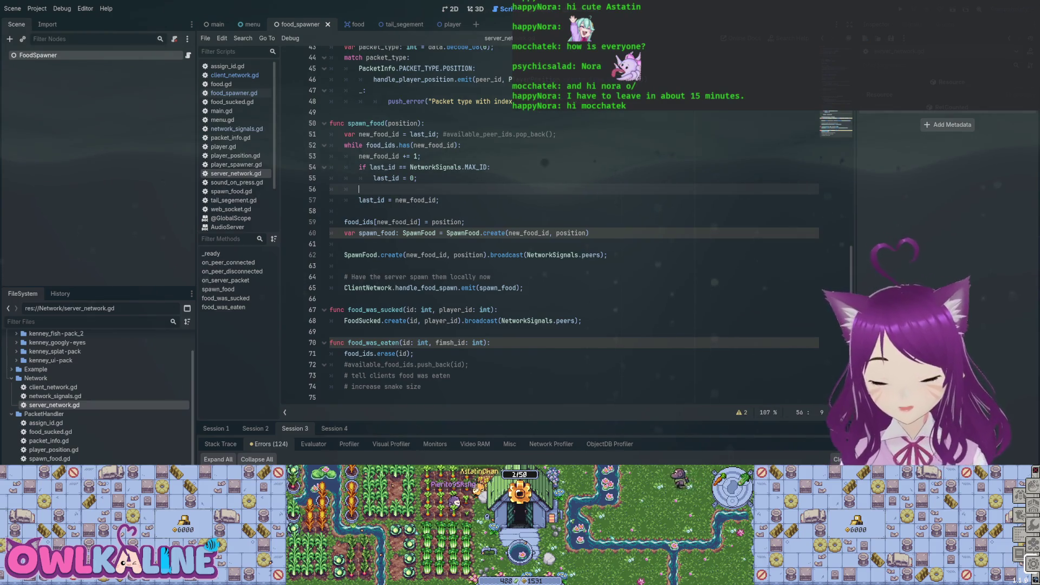
scroll(564, 222, up, 12)
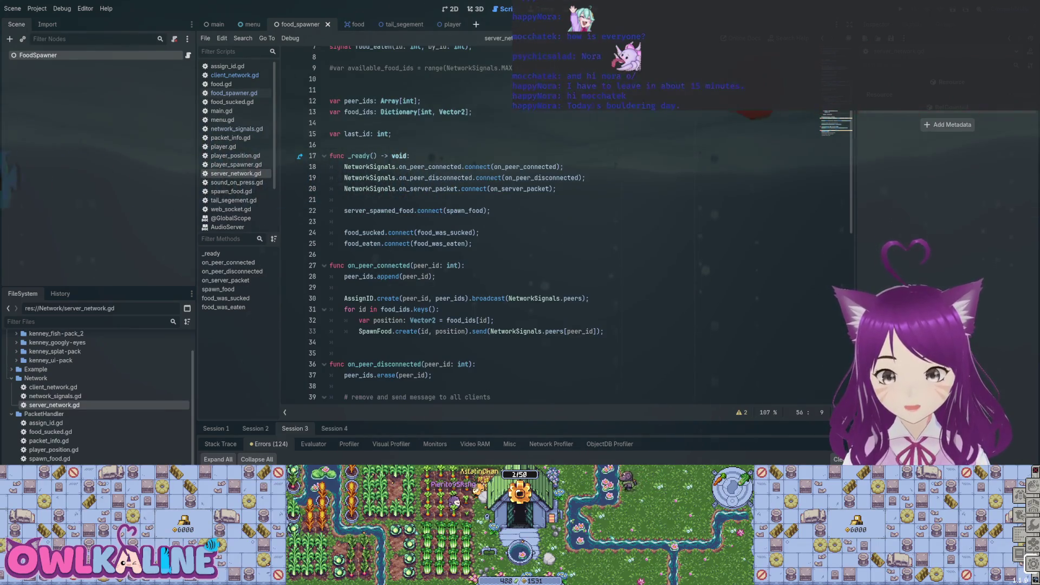
- Cycle through the 3D, 2D and Script views, then switch to the food scene
key(ctrl+F2)
key(ctrl+F1)
key(ctrl+F3)
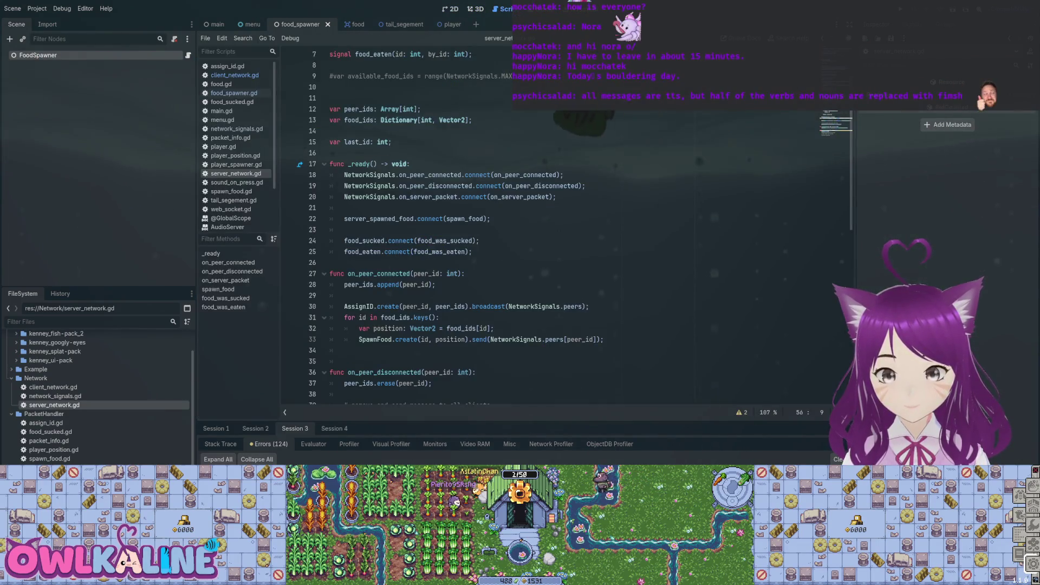
key(ctrl+Tab)
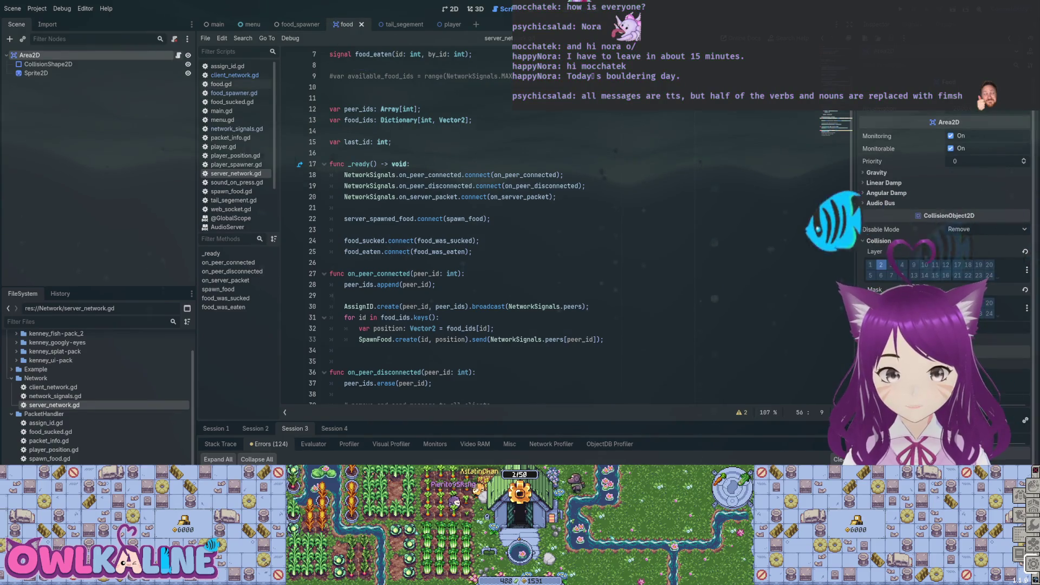
- Remove the extra blank line above on_sucked and add 'var value: int;' below 'var id: int;'
key(Up)
key(BackSpace)
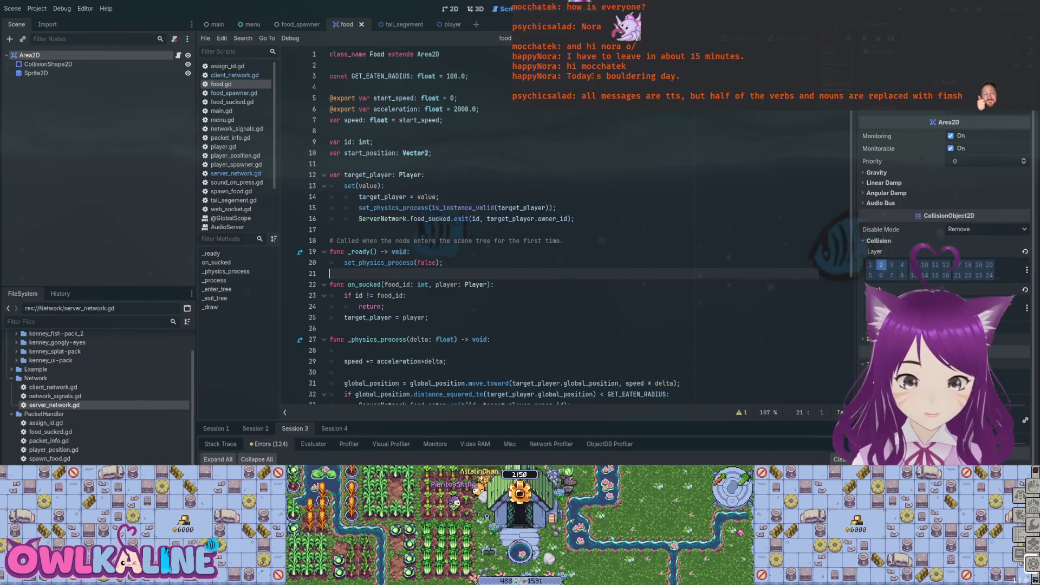
click(374, 142)
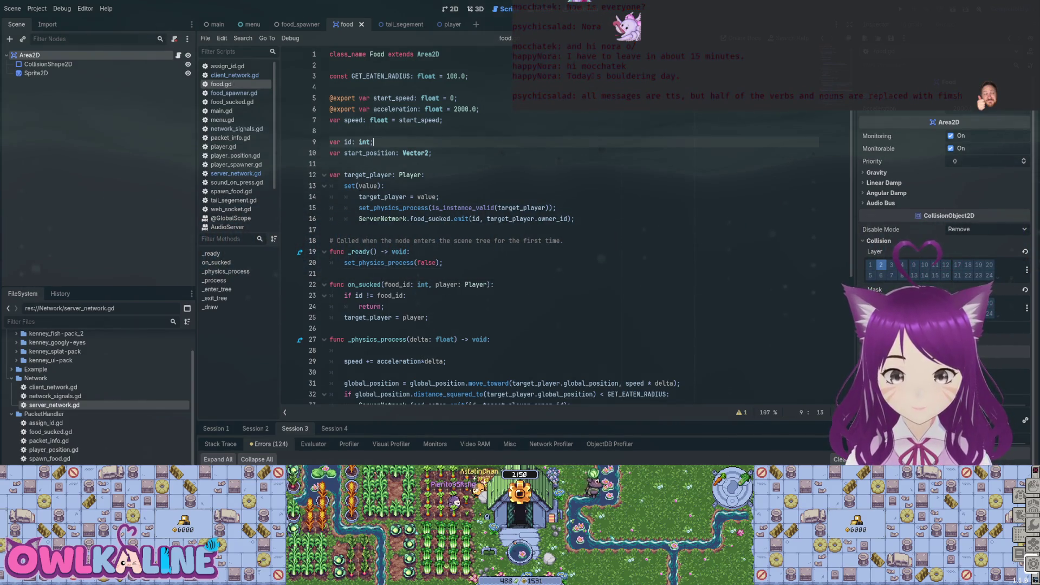
key(Return)
text(var value: int;)
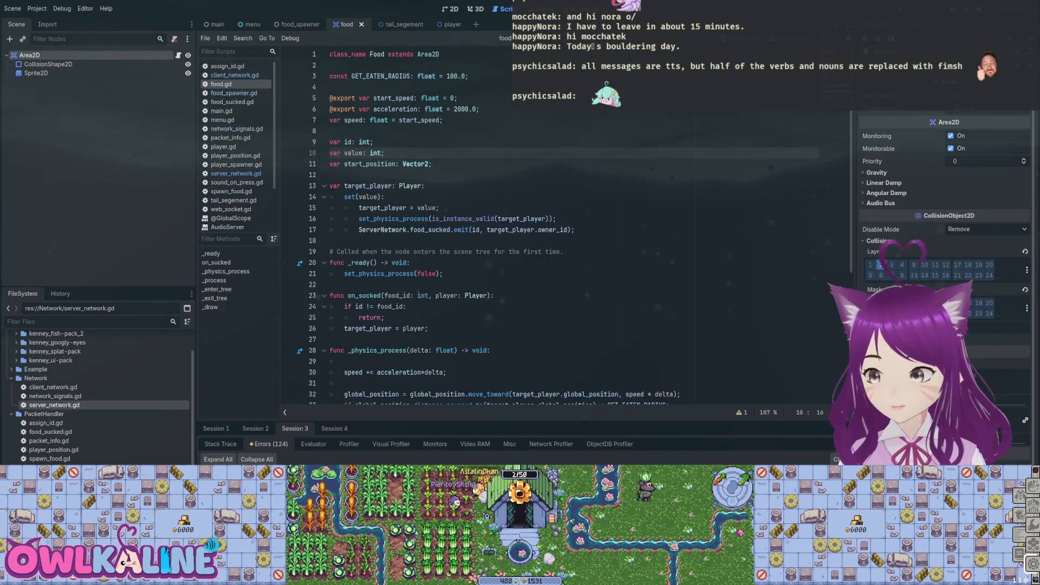
- Look over food.gd, then switch to the tail_segement scene
click(330, 174)
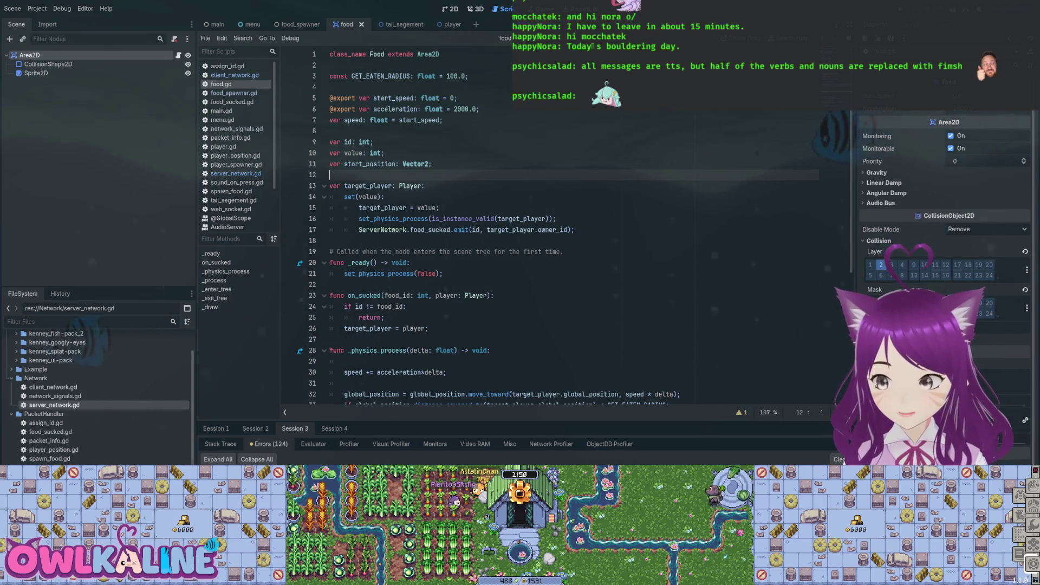
scroll(542, 227, down, 6)
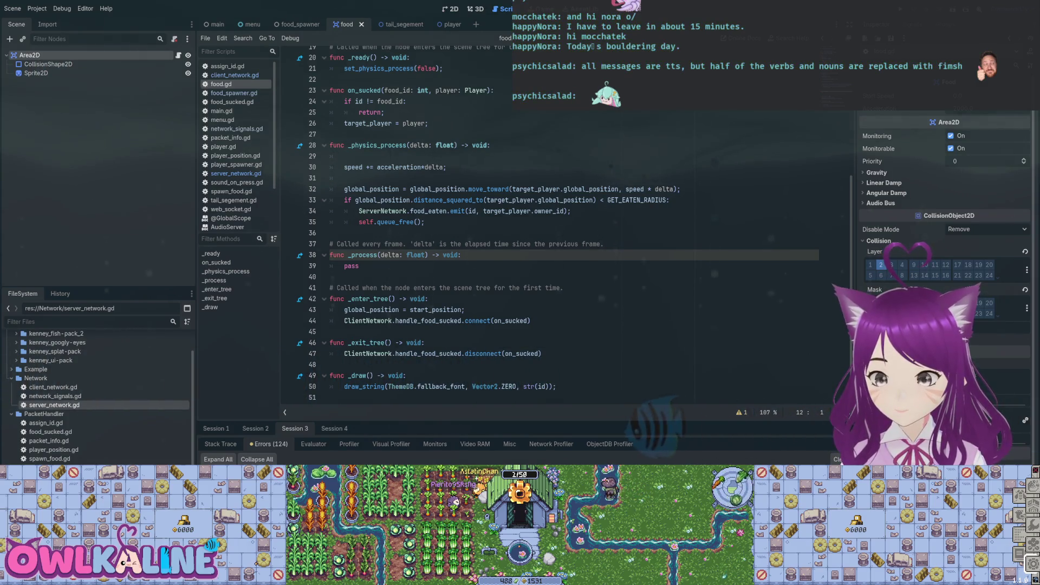
scroll(541, 227, up, 6)
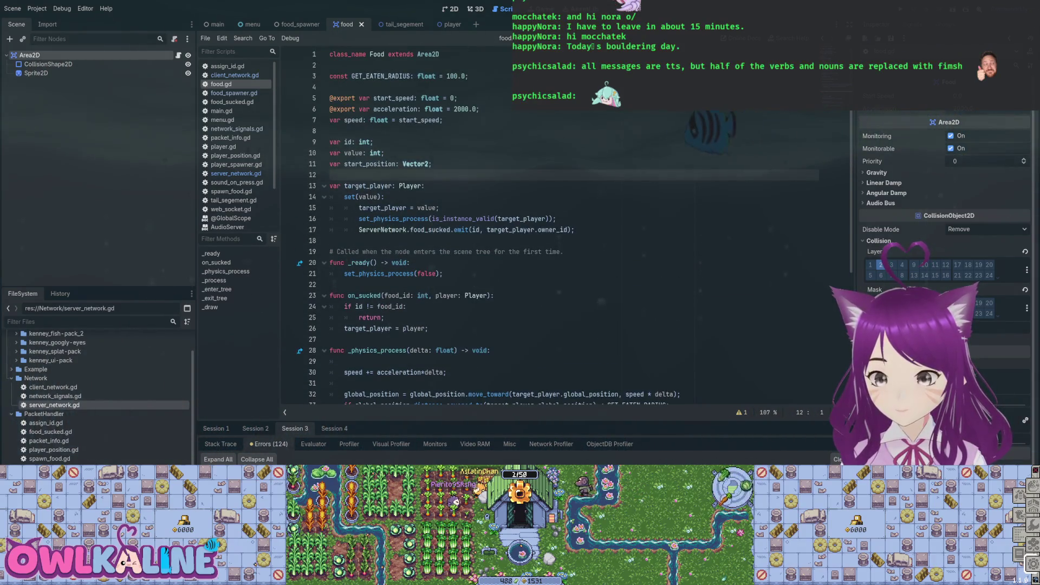
key(Up)
key(Up)
key(Up)
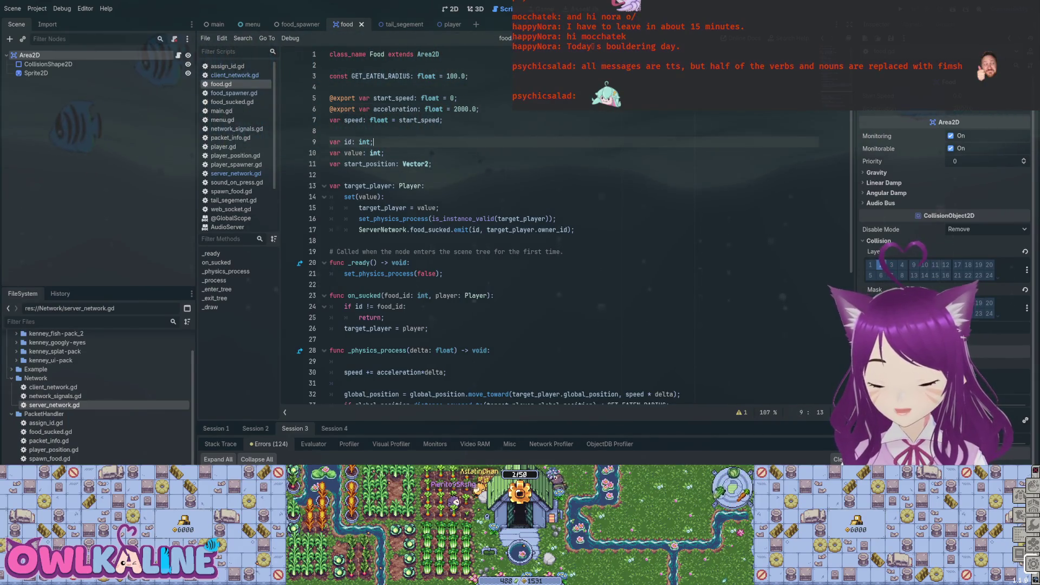
key(ctrl+Tab)
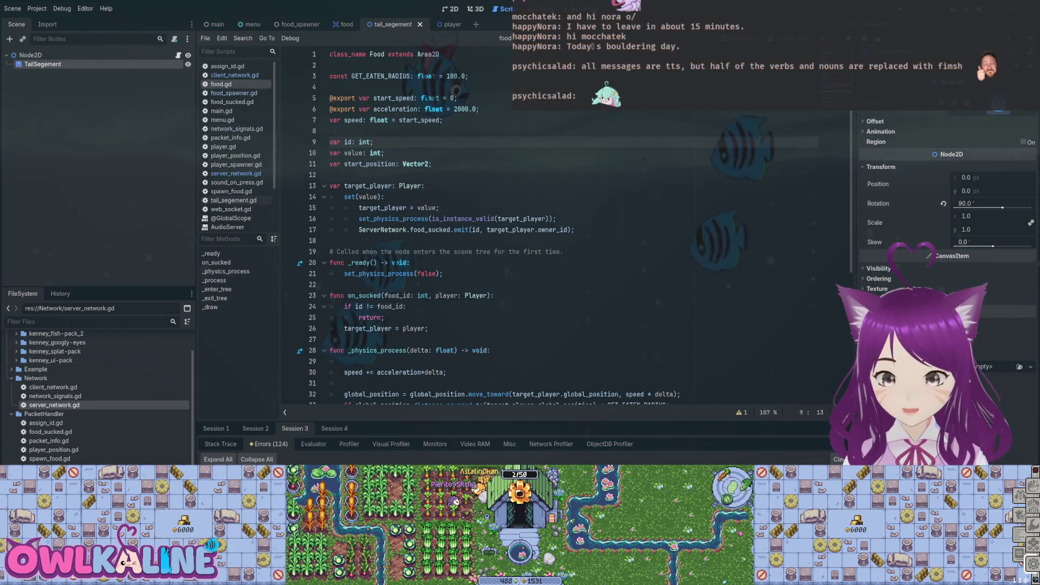
- Scroll through food.gd reviewing its id and value variables and _physics_process
scroll(542, 228, down, 4)
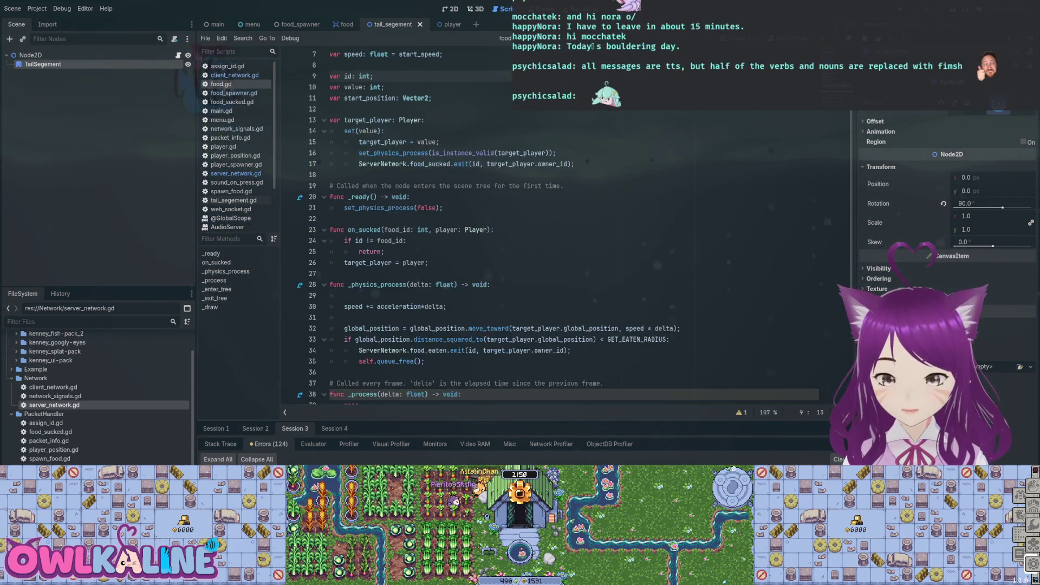
scroll(542, 228, down, 1)
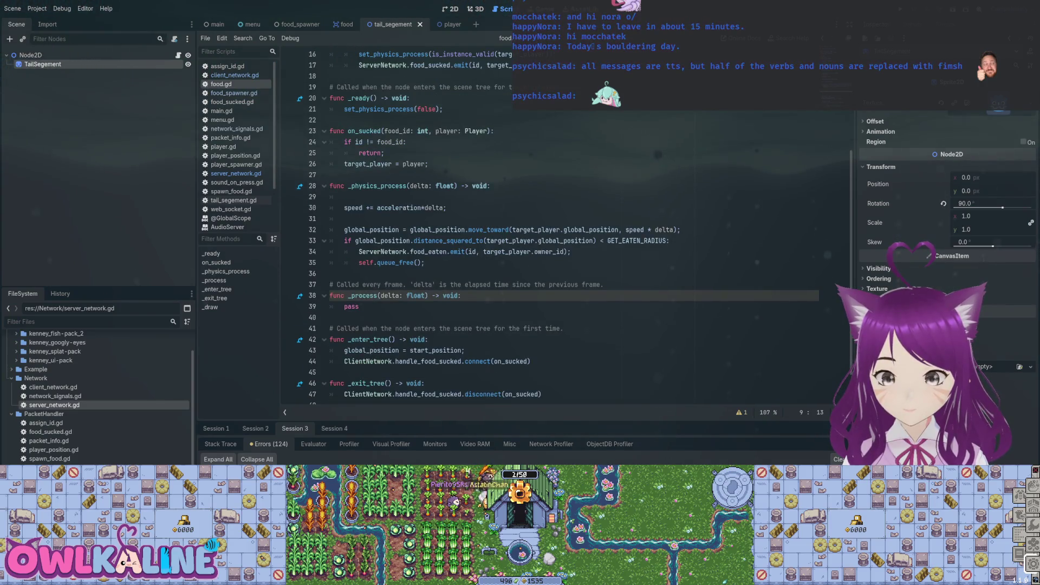
scroll(542, 228, up, 5)
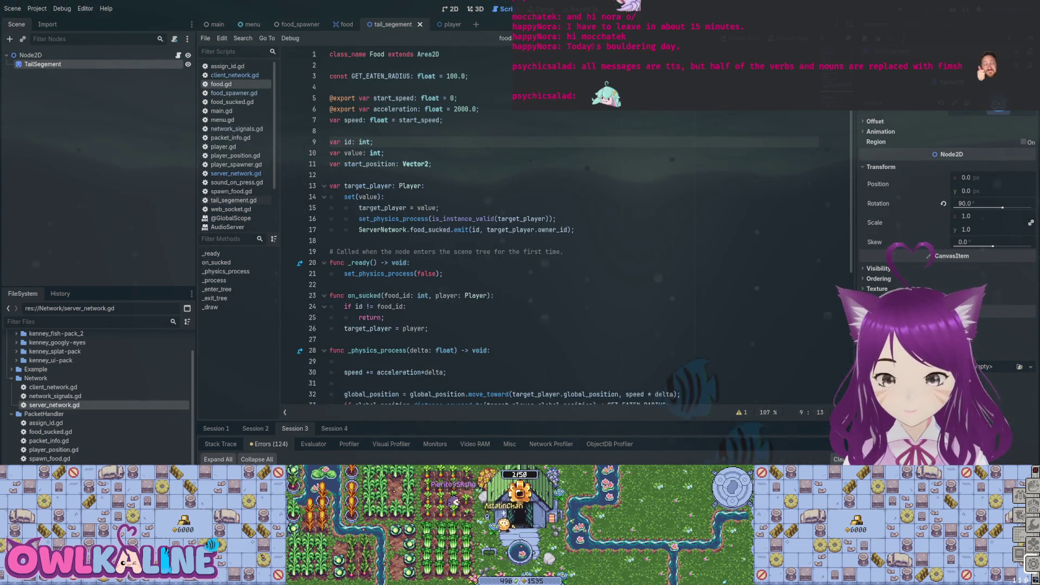
scroll(542, 227, down, 6)
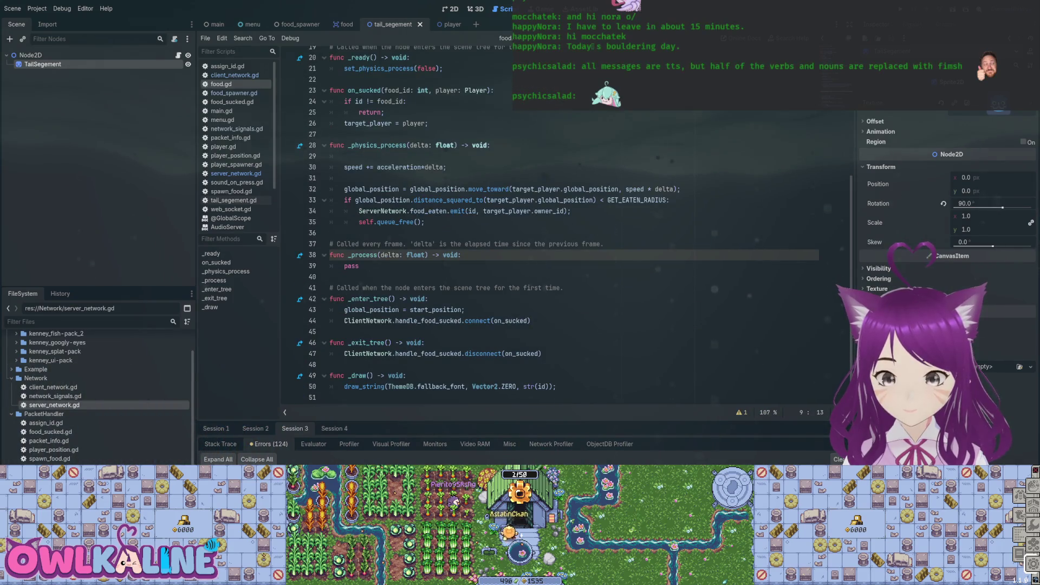
scroll(542, 228, up, 6)
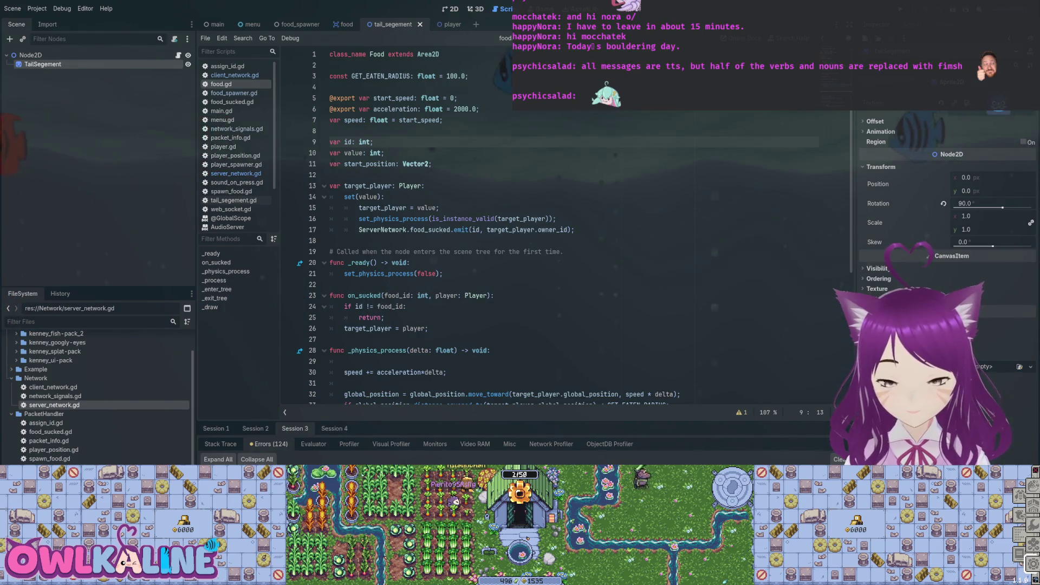
scroll(542, 227, down, 4)
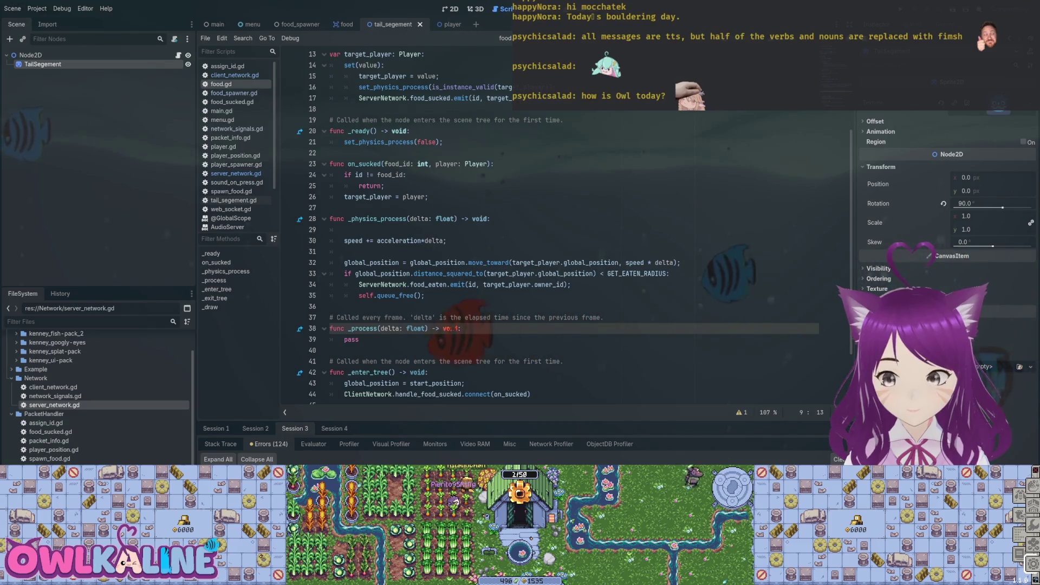
scroll(542, 228, up, 4)
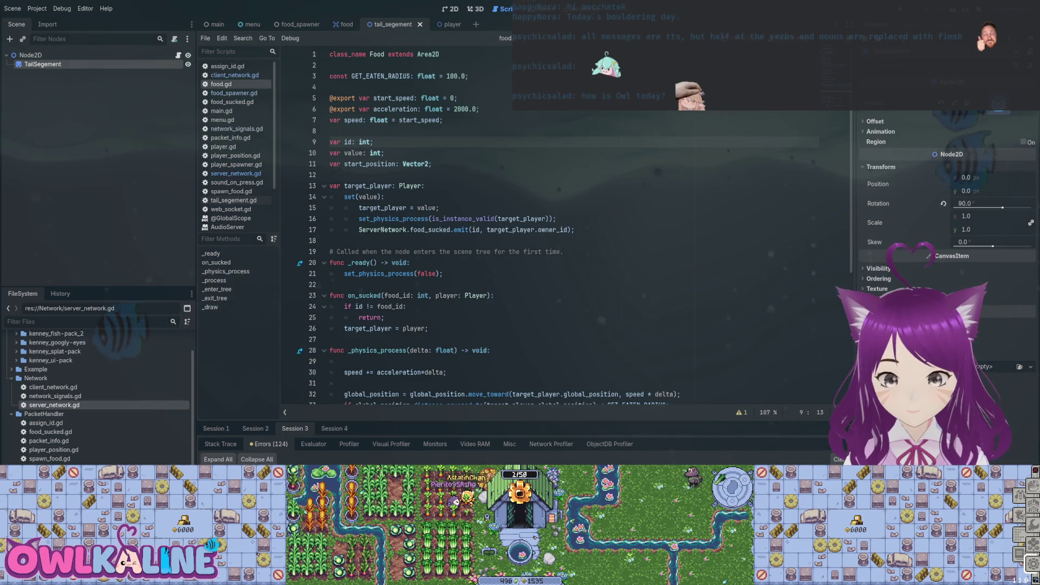
scroll(541, 228, down, 4)
scroll(542, 227, up, 4)
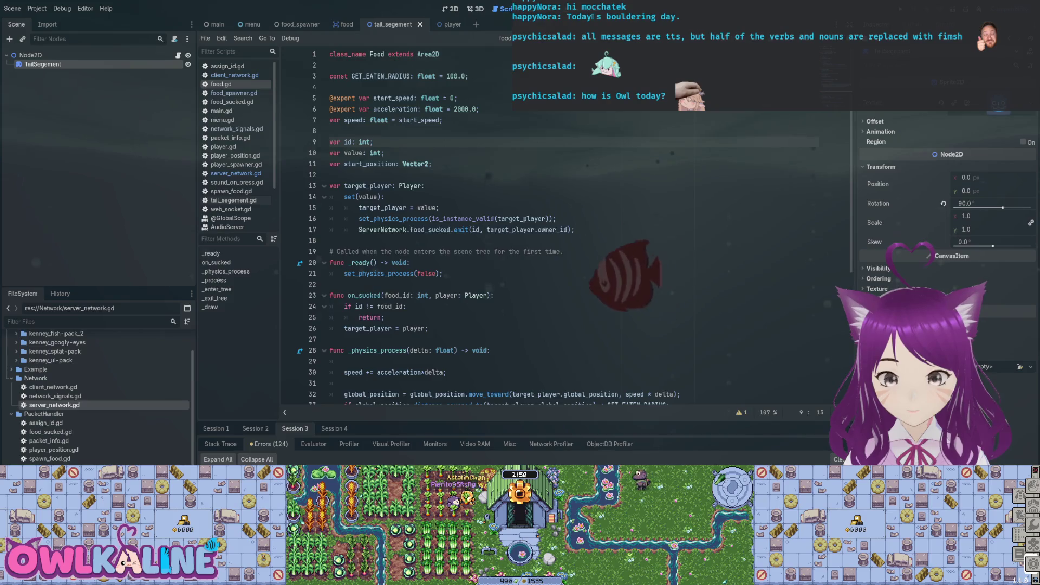
- Switch to the player scene and its player.gd script
scroll(542, 227, down, 2)
click(443, 208)
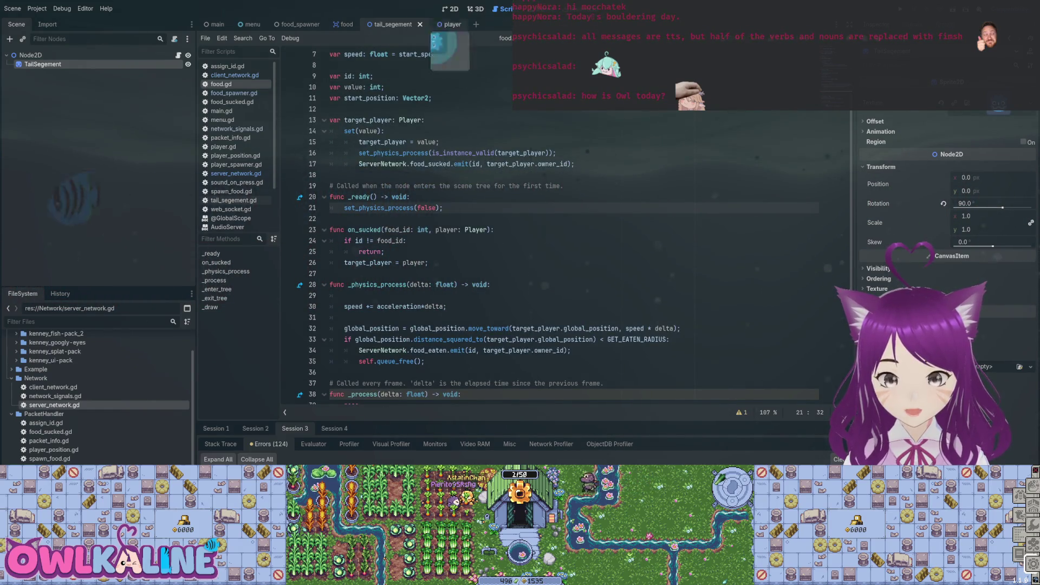
click(441, 24)
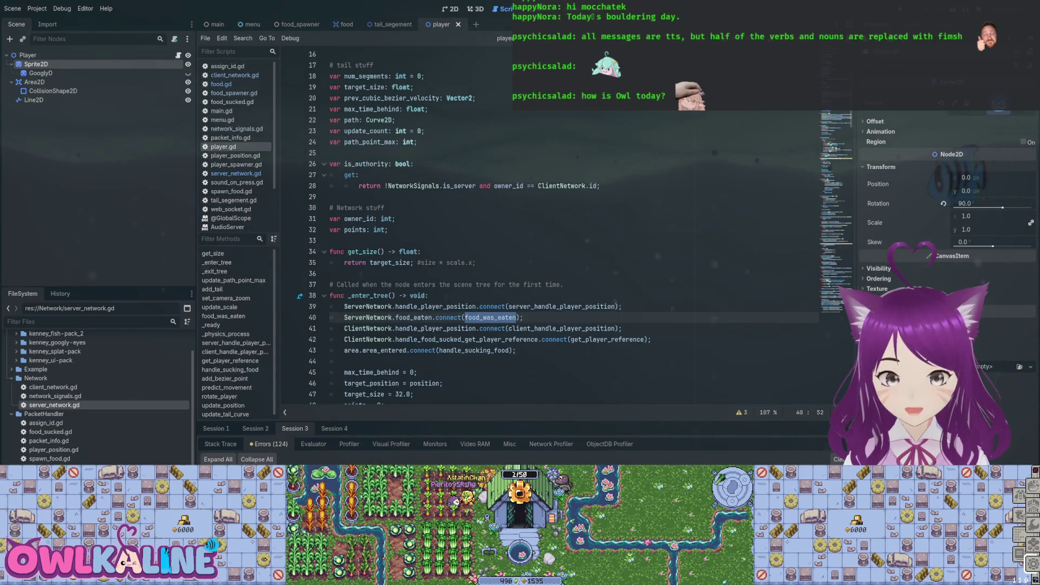
- Write a 'for i in range(5):' loop after add_bezier_point(vel) in _enter_tree
scroll(488, 227, down, 5)
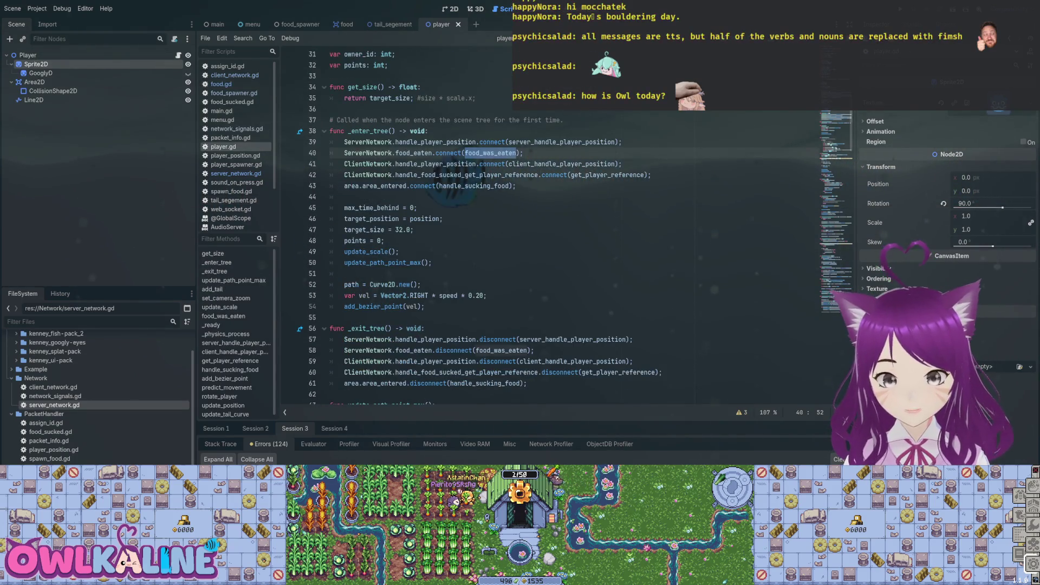
scroll(487, 228, down, 3)
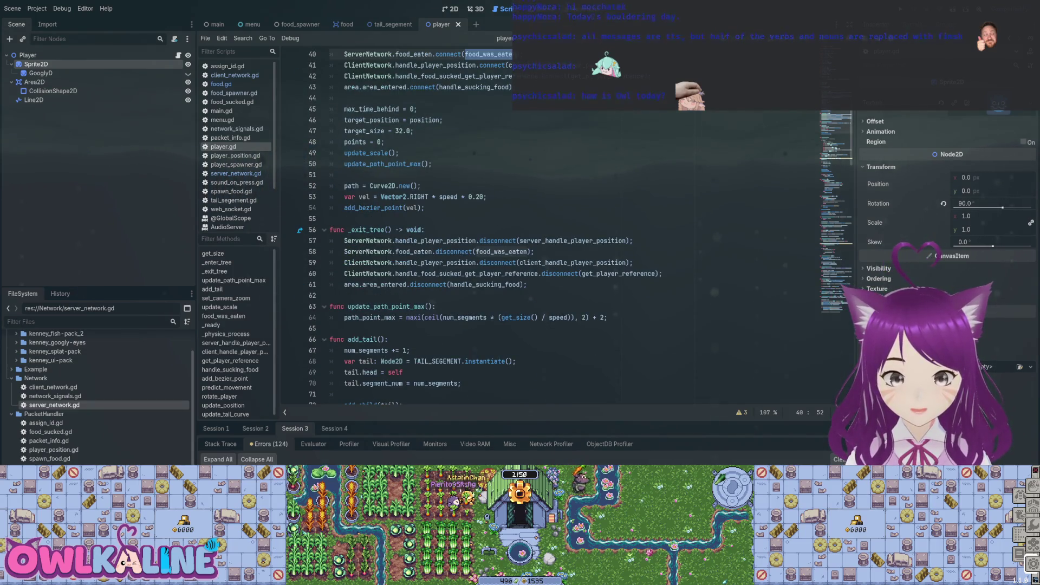
click(353, 218)
key(Return)
key(Return)
key(Up)
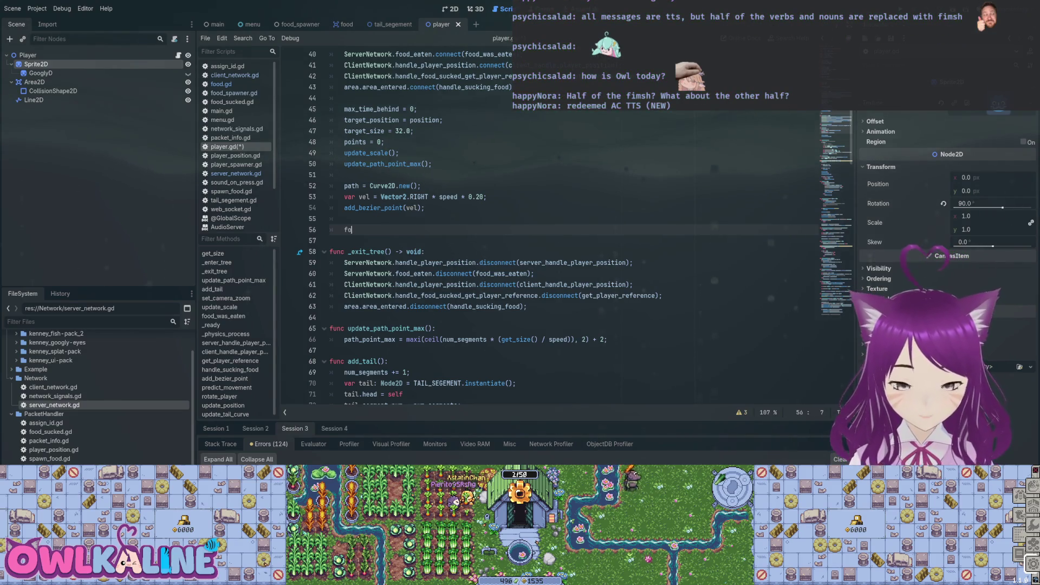
text(r i in range())
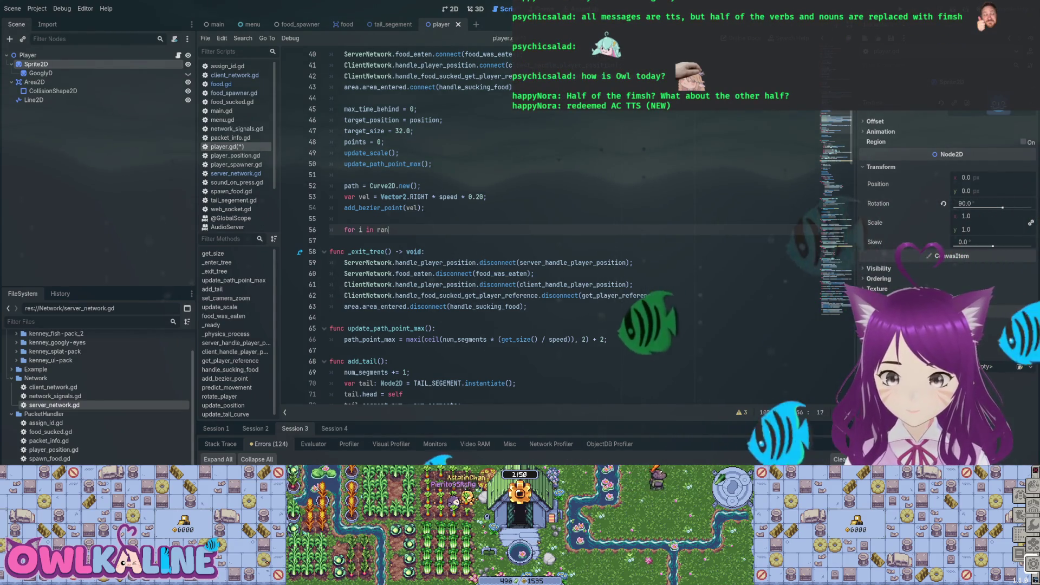
key(Left)
text(5)
key(Right)
text(:)
key(Return)
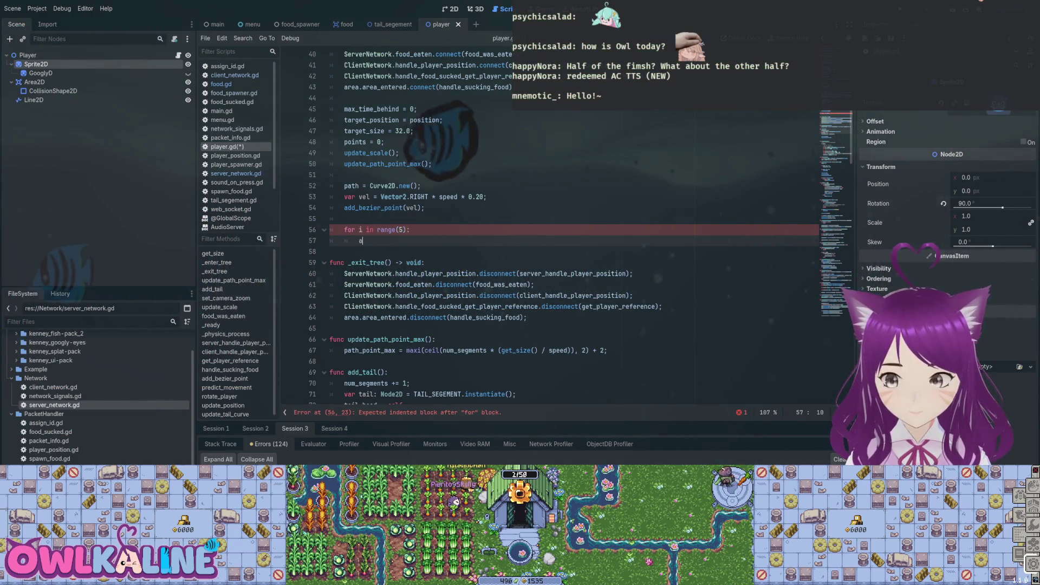
- Call add_tail() in the loop body, save player.gd, and run the game
text(add_tail();)
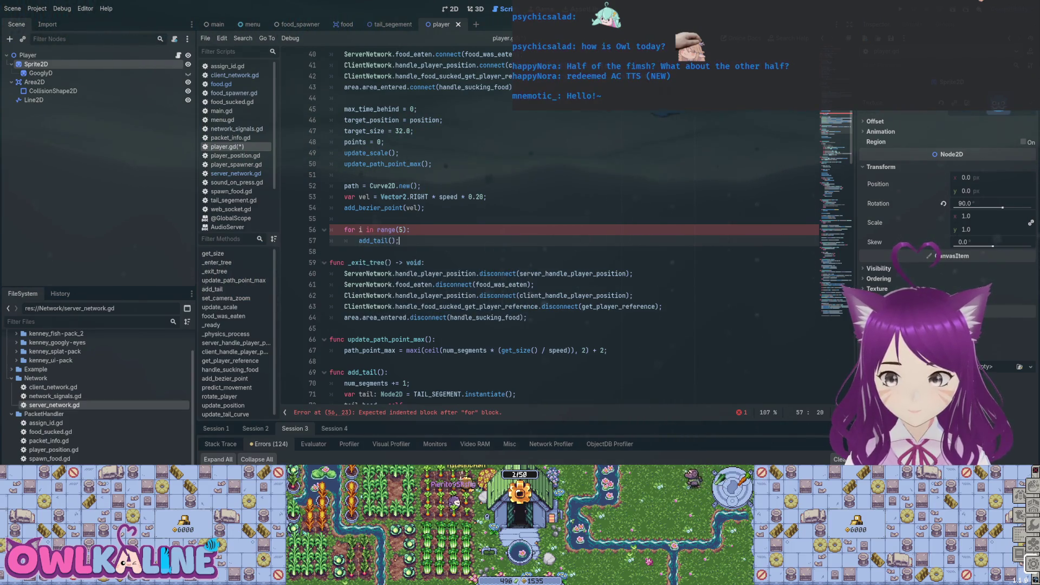
key(ctrl+s)
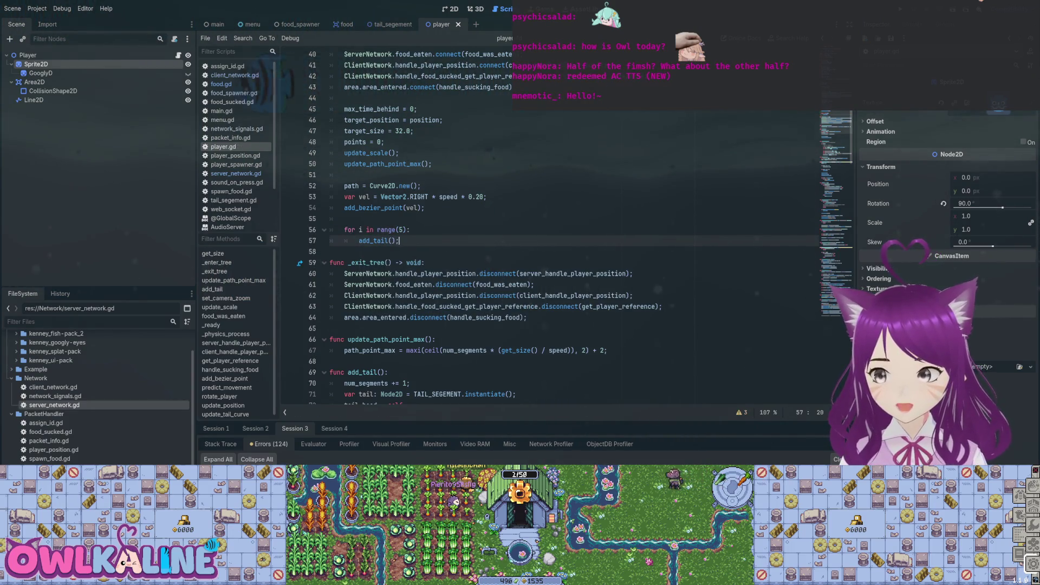
click(410, 230)
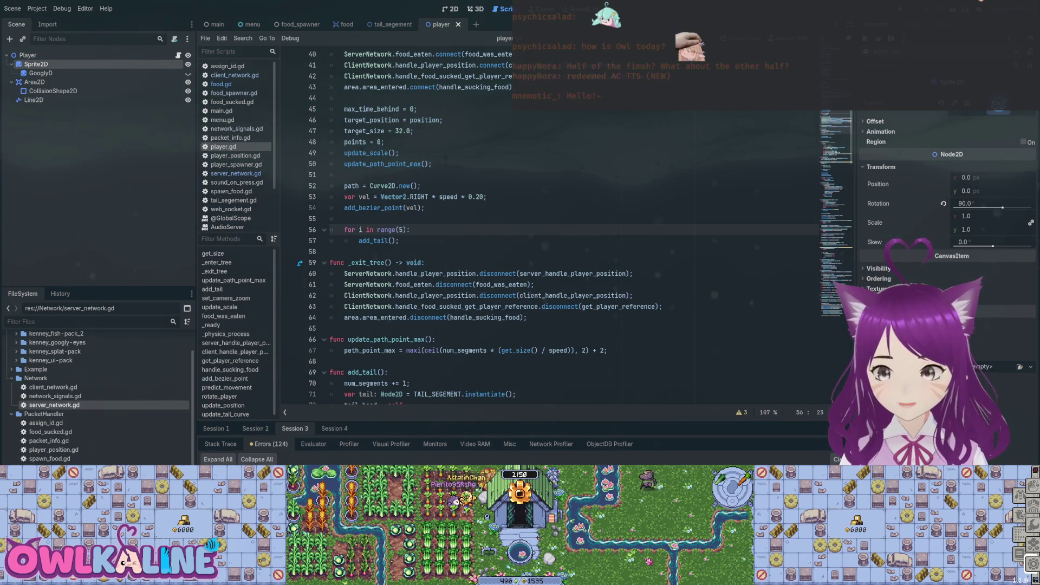
key(F5)
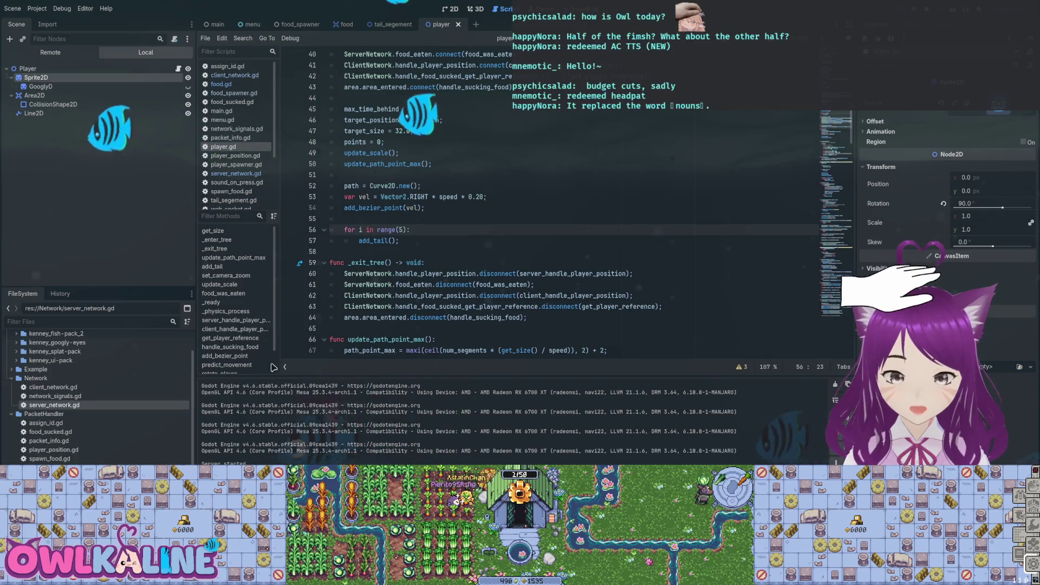
- Stop the game, change the loop to range(3), and run again
key(Left)
key(Left)
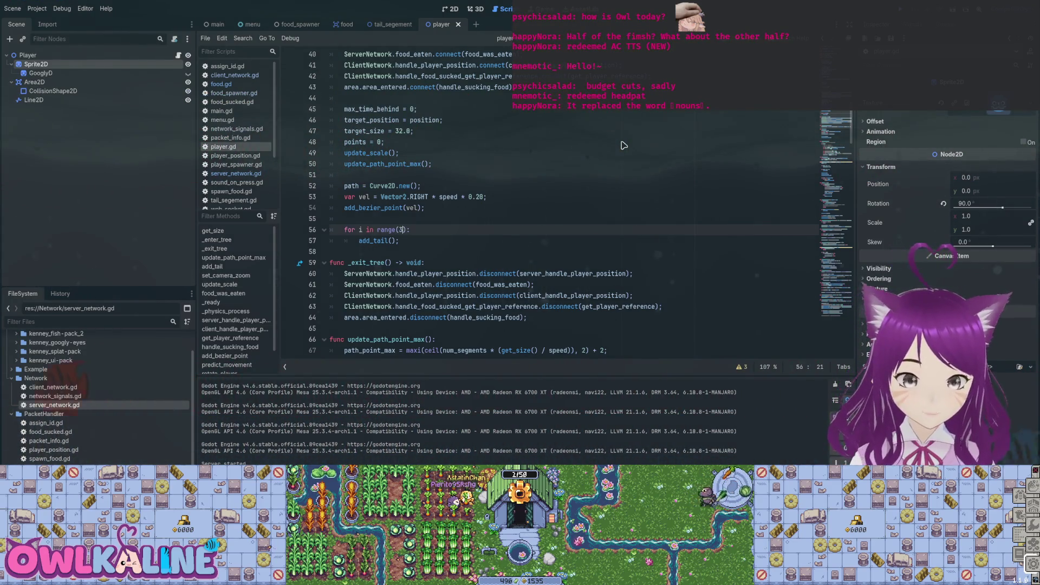
key(F5)
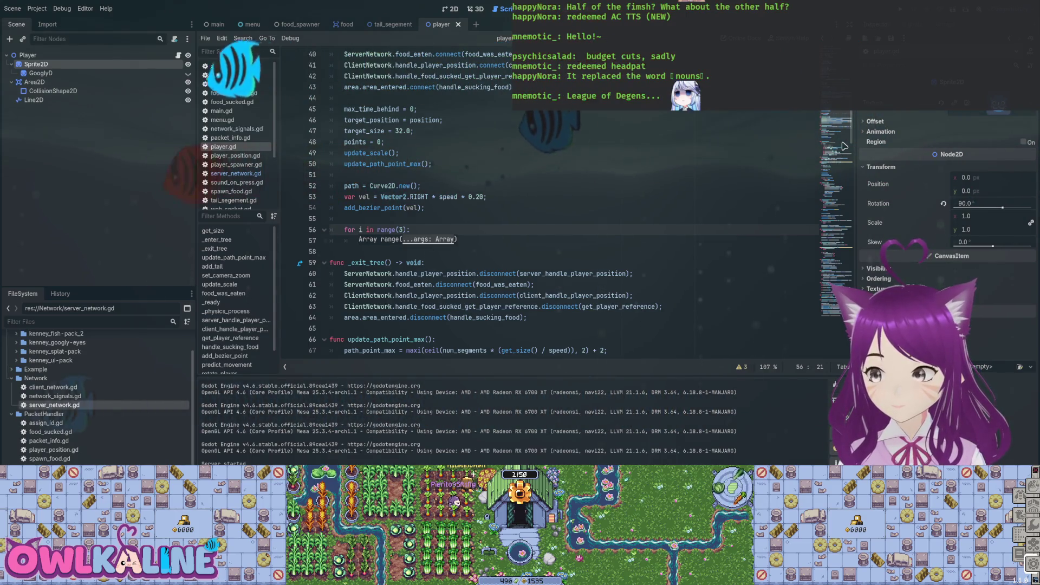
key(Up)
key(Up)
key(Up)
key(End)
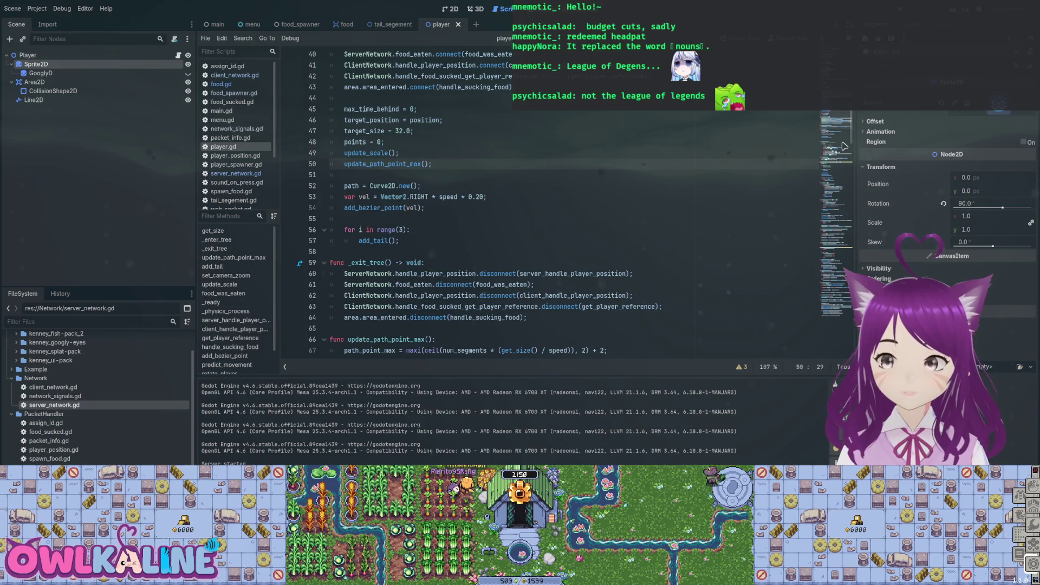
scroll(844, 147, down, 5)
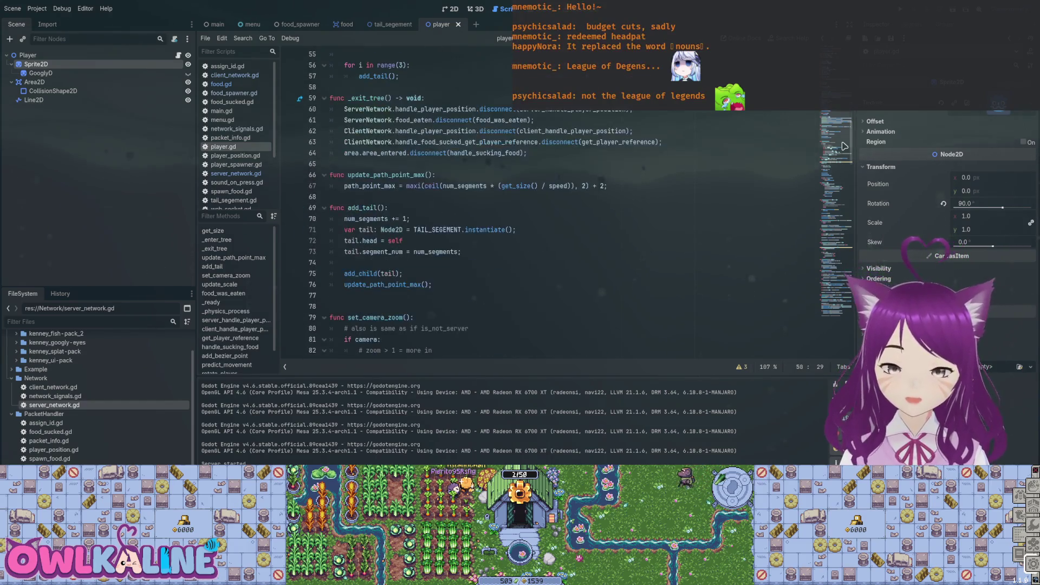
scroll(843, 146, down, 20)
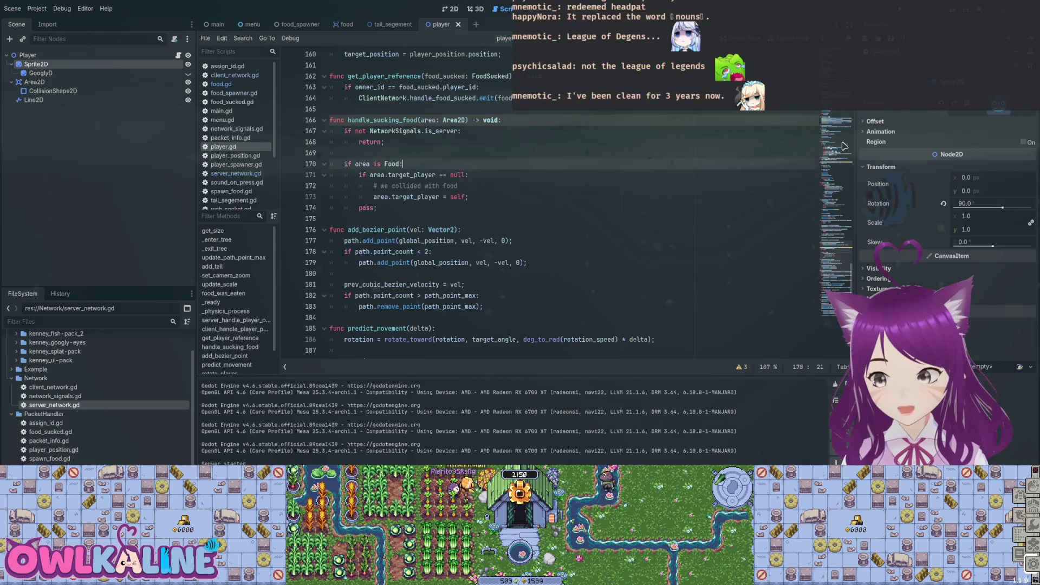
scroll(844, 147, down, 12)
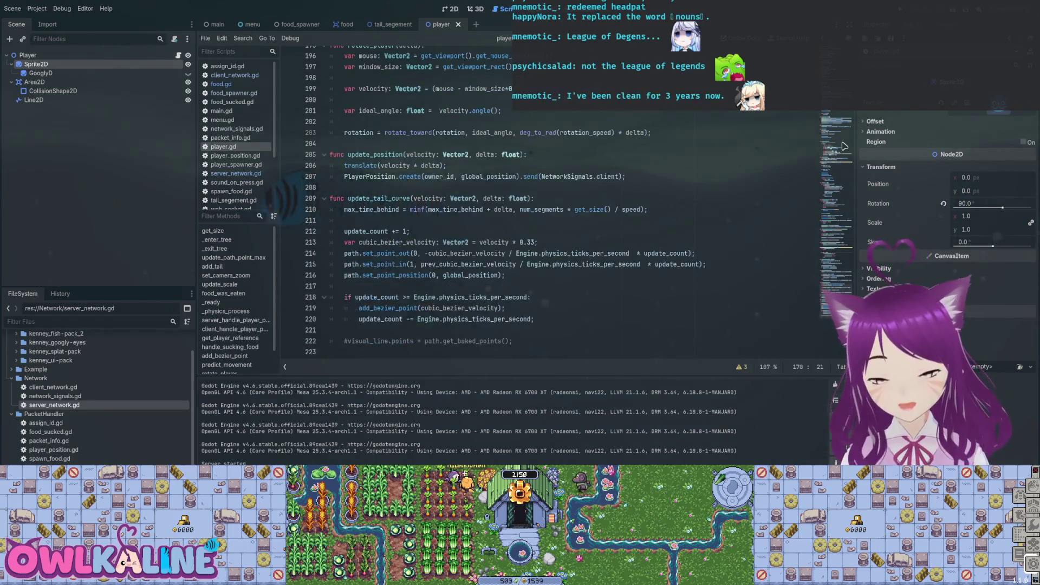
scroll(844, 146, up, 1)
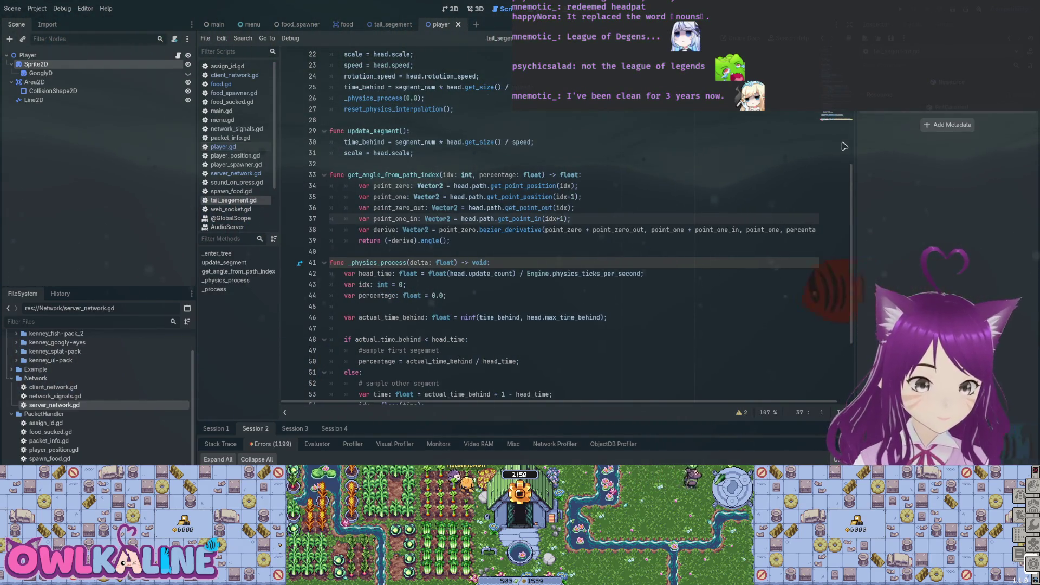
scroll(844, 146, up, 4)
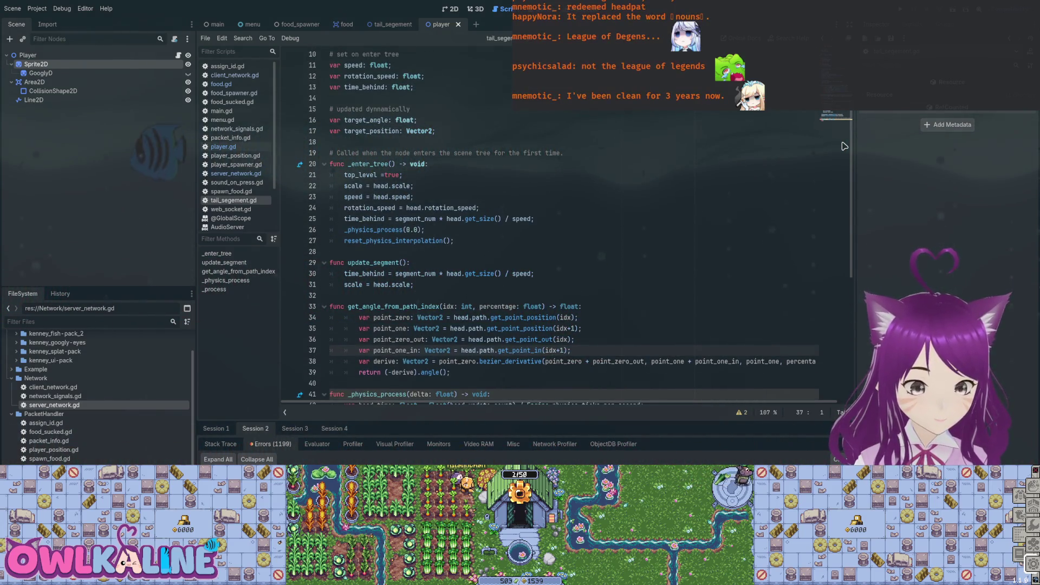
double_click(509, 361)
click(480, 351)
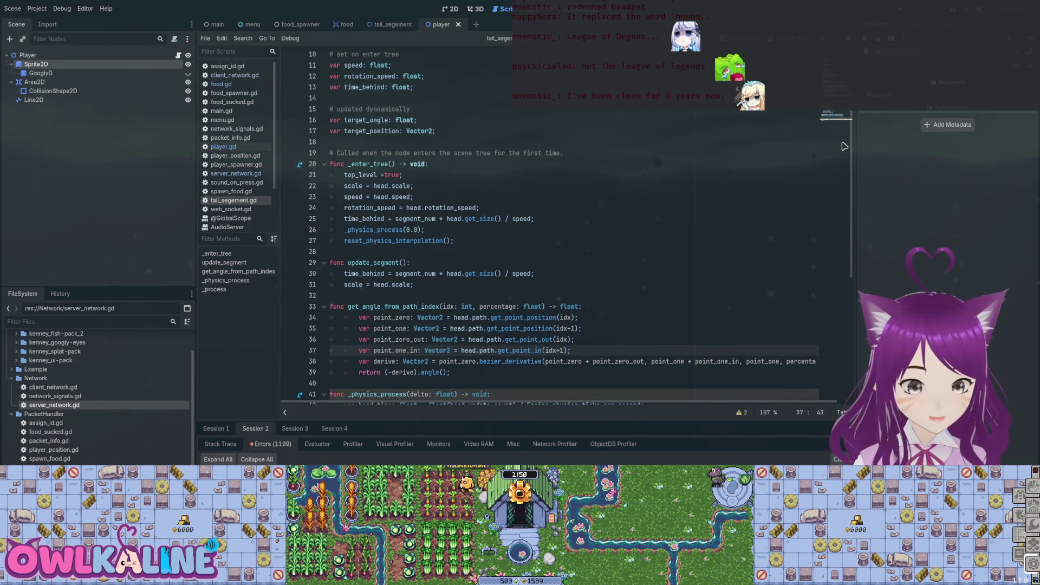
scroll(845, 146, down, 5)
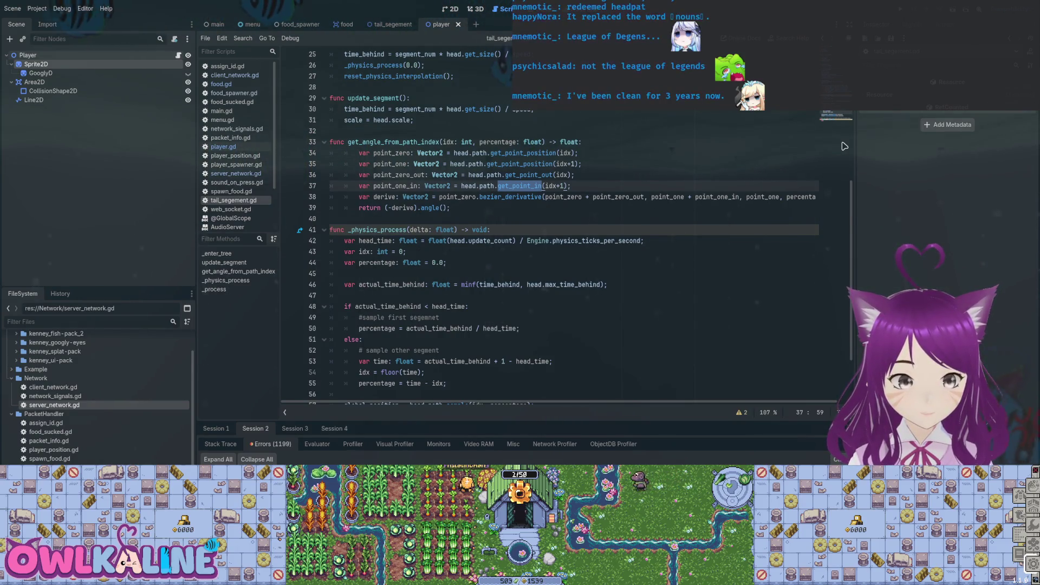
key(alt+Left)
scroll(844, 147, down, 5)
scroll(844, 147, up, 15)
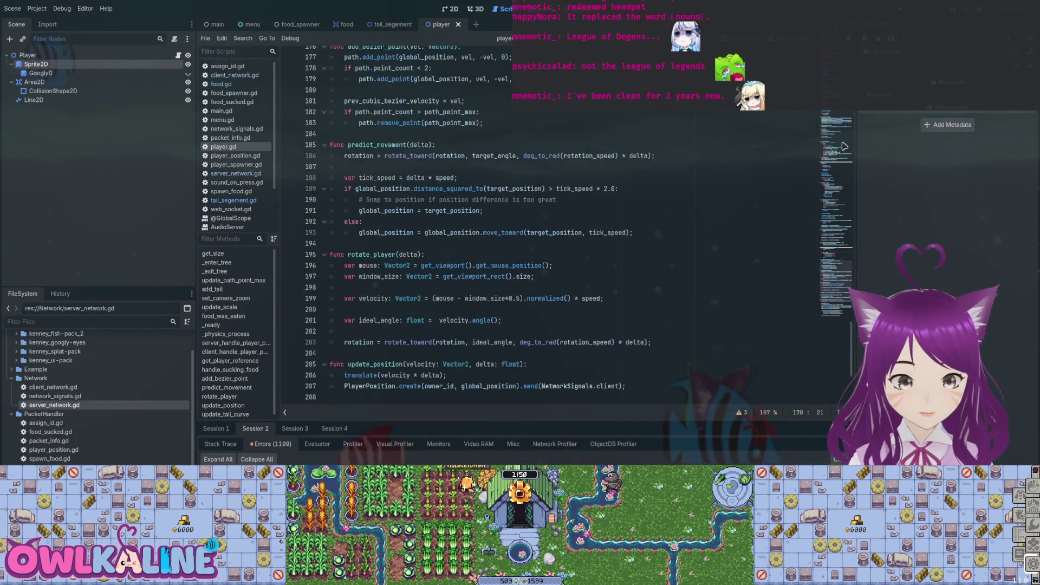
scroll(844, 147, up, 3)
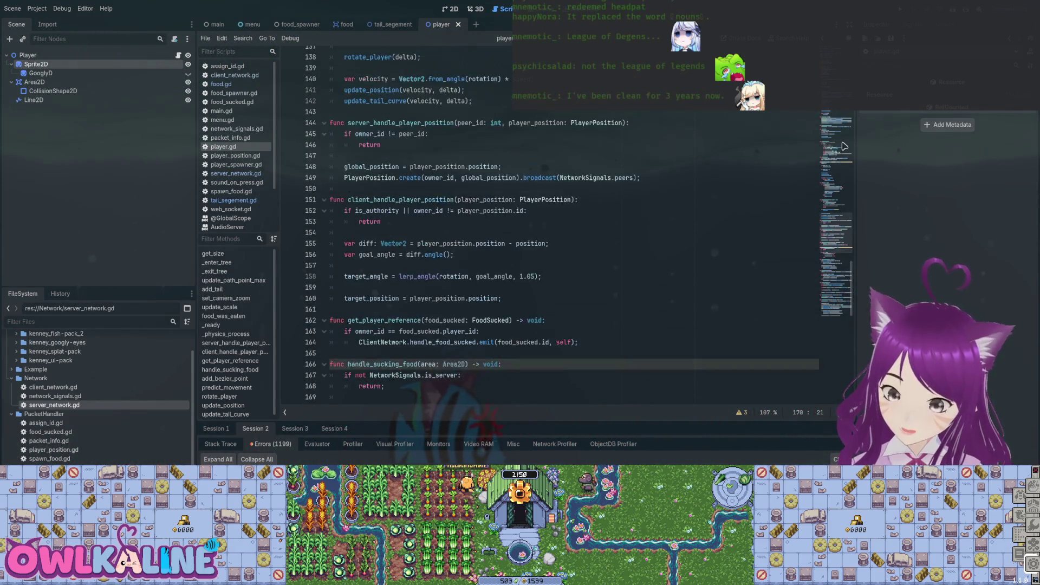
scroll(844, 146, up, 12)
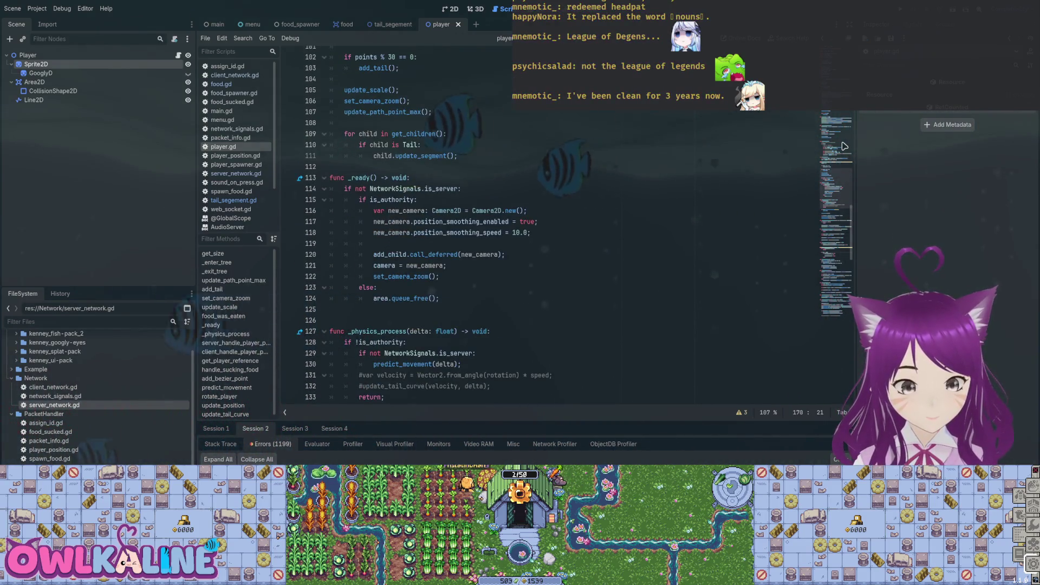
scroll(844, 146, up, 1)
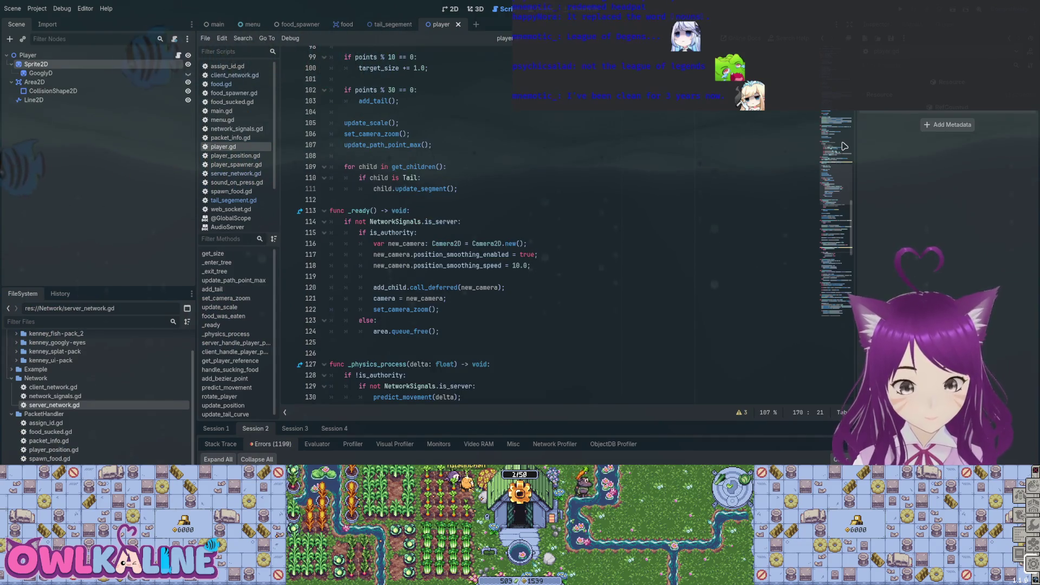
scroll(844, 147, down, 1)
scroll(844, 146, up, 2)
click(347, 188)
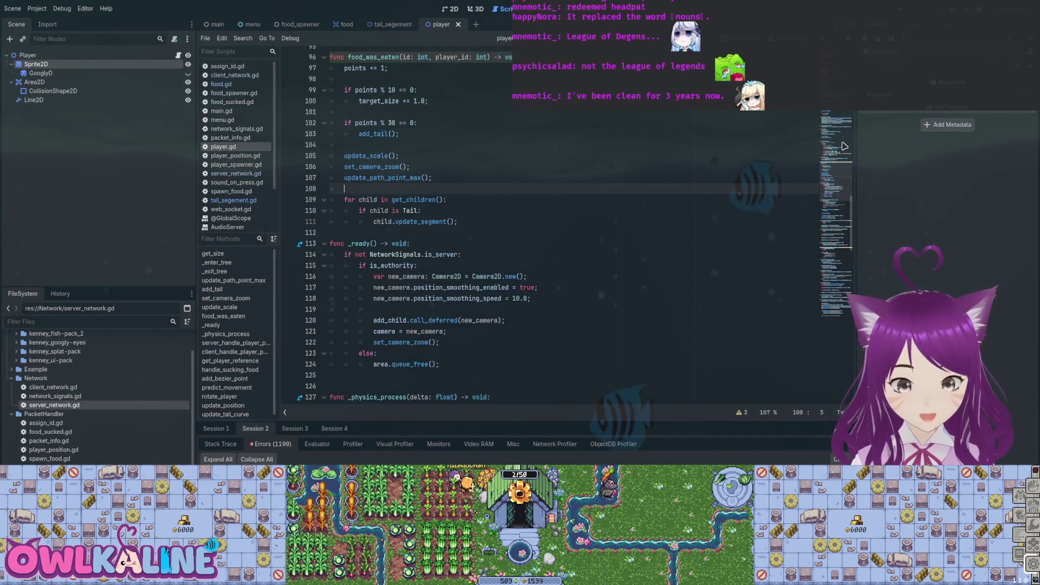
- Start a new for loop after update_path_point_max, then abandon it
key(Return)
key(Return)
key(Up)
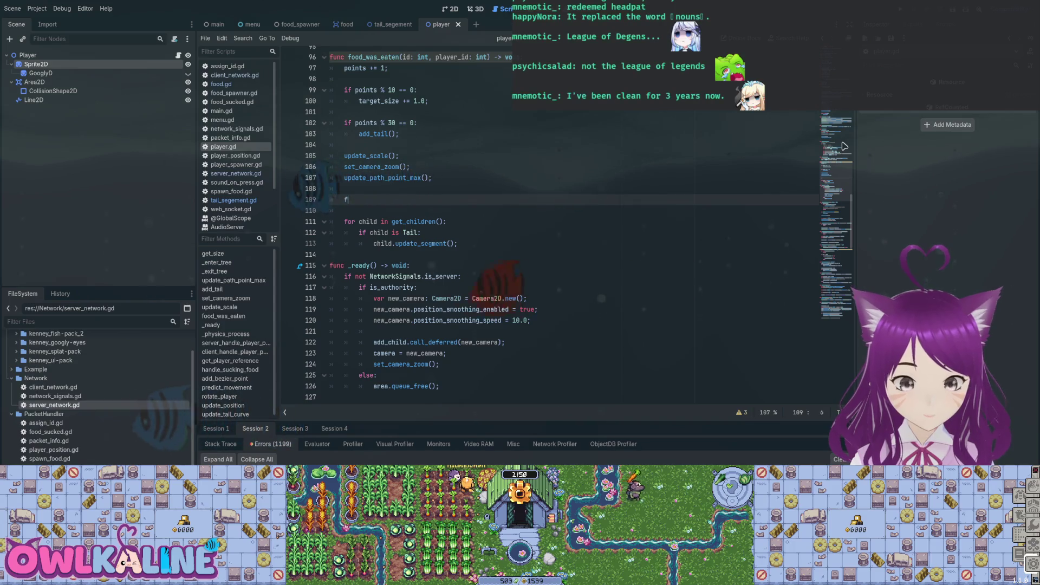
text(or)
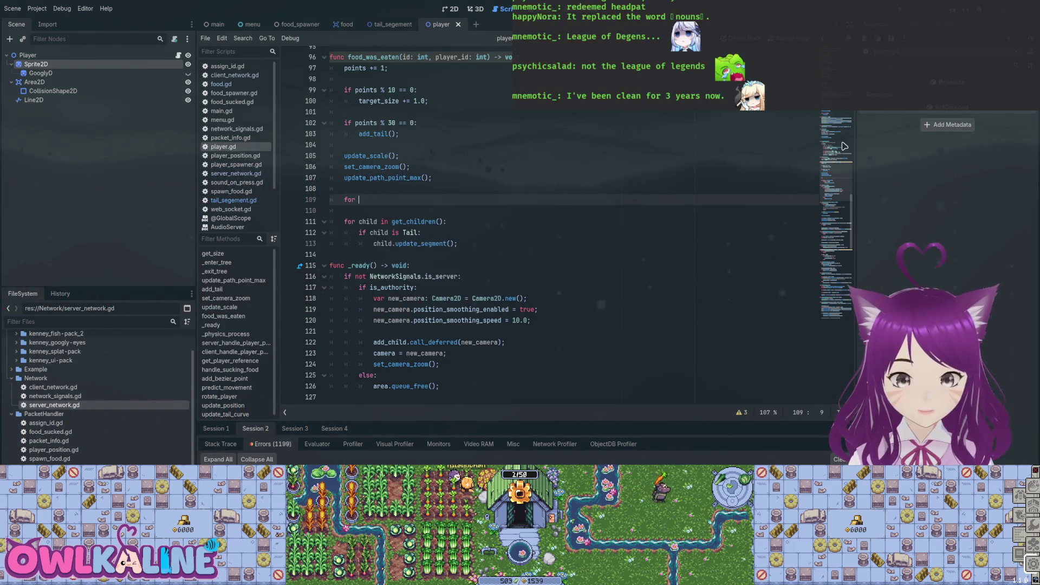
key(BackSpace)
key(BackSpace)
key(BackSpace)
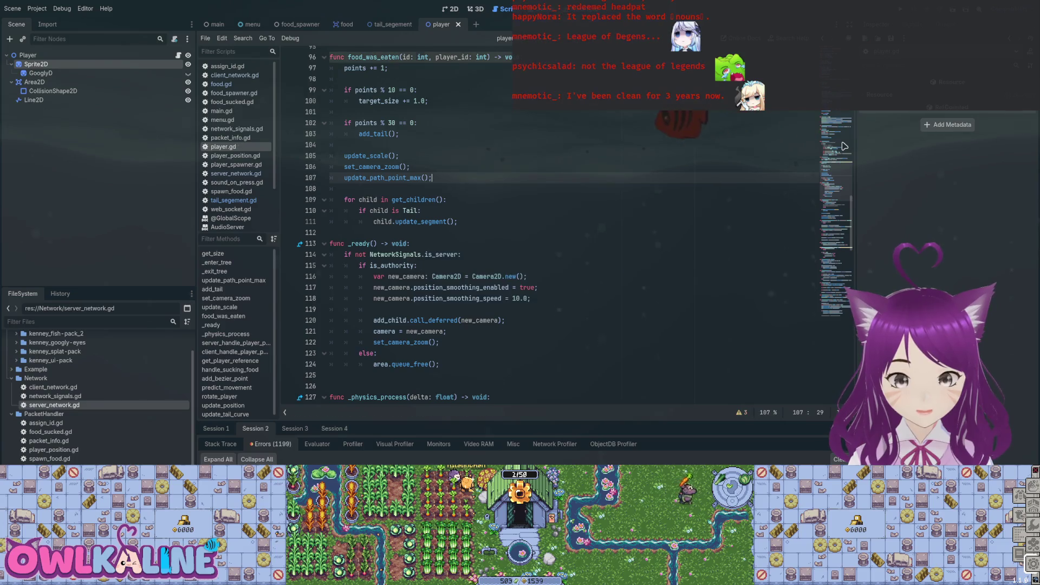
- Select and copy the update_segment loop over Tail children in food_was_eaten
scroll(844, 146, up, 5)
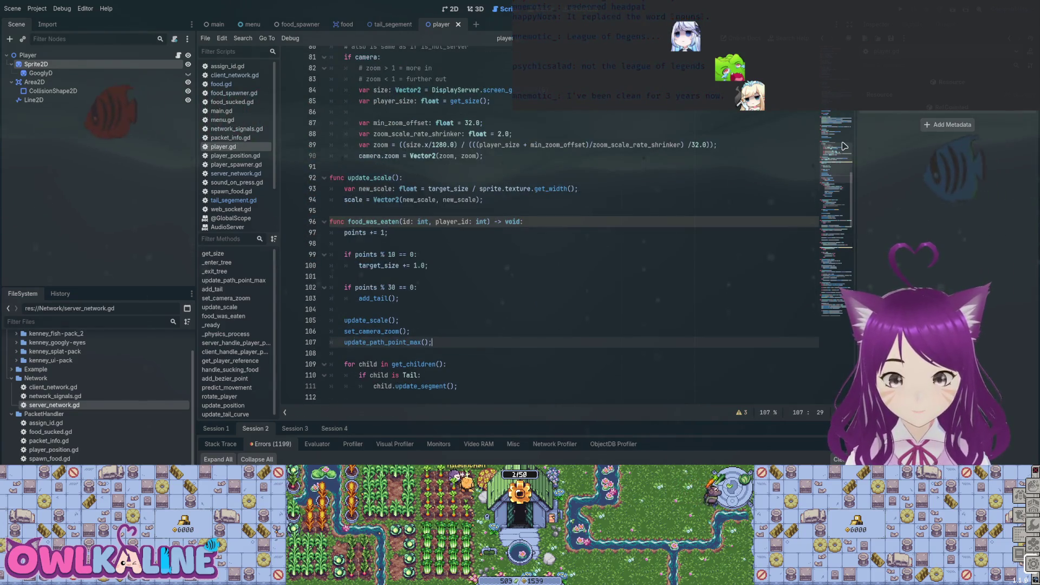
scroll(843, 146, down, 1)
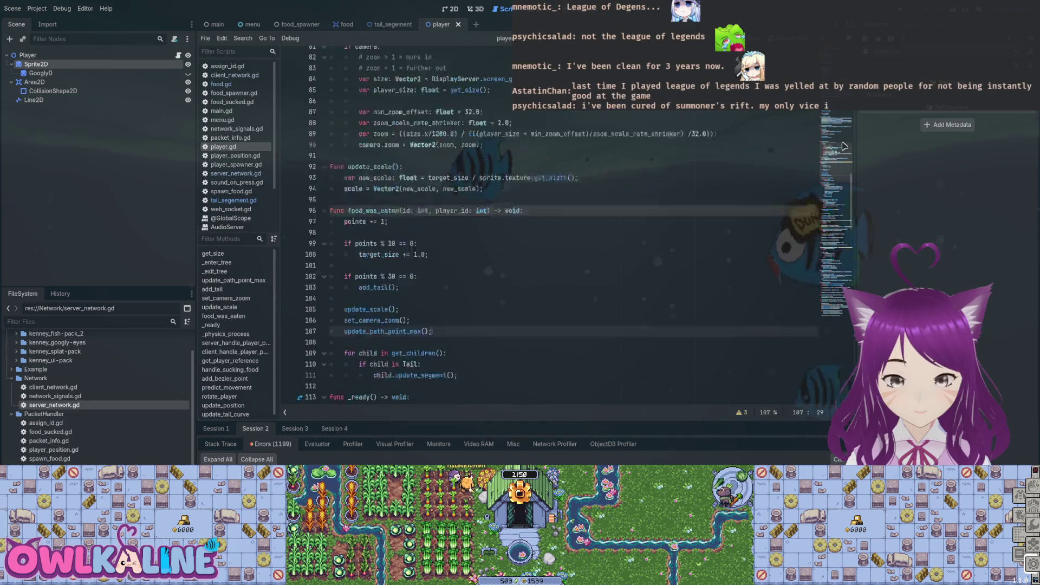
scroll(844, 146, down, 2)
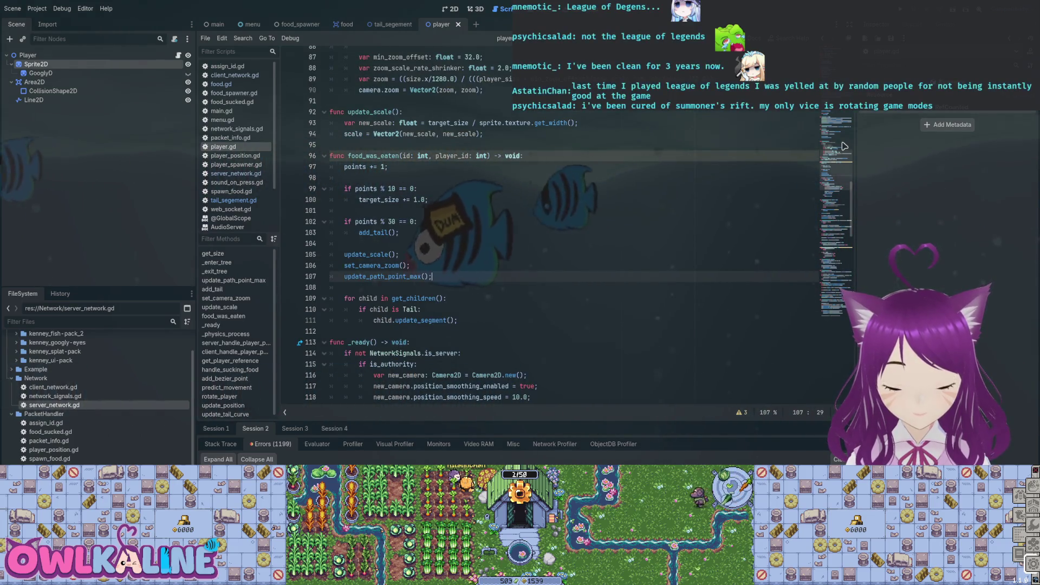
key(Down)
key(Down)
key(Down)
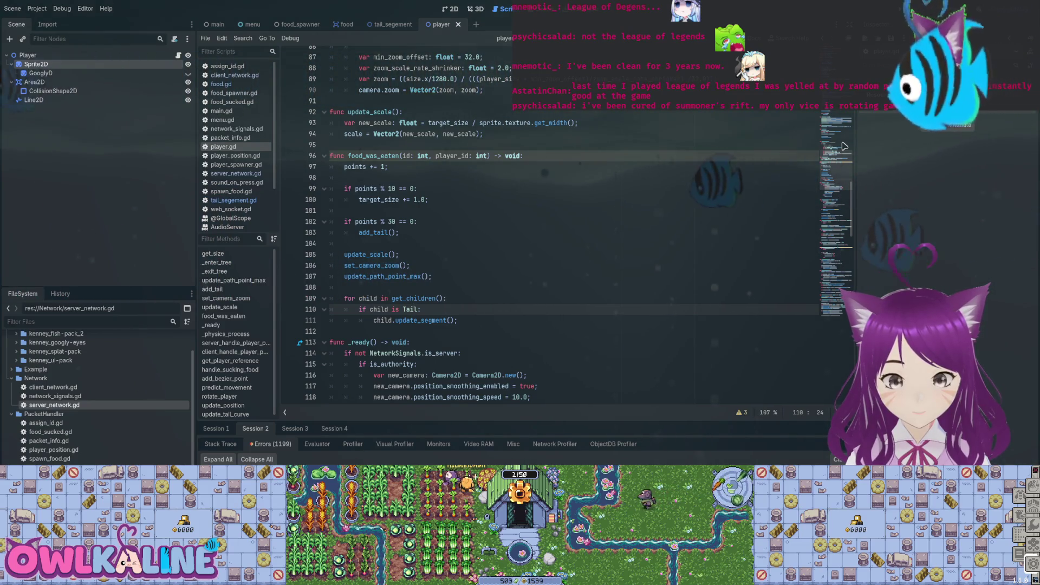
key(Down)
key(End)
key(shift+Up)
key(shift+Up)
key(shift+Home)
scroll(844, 147, up, 8)
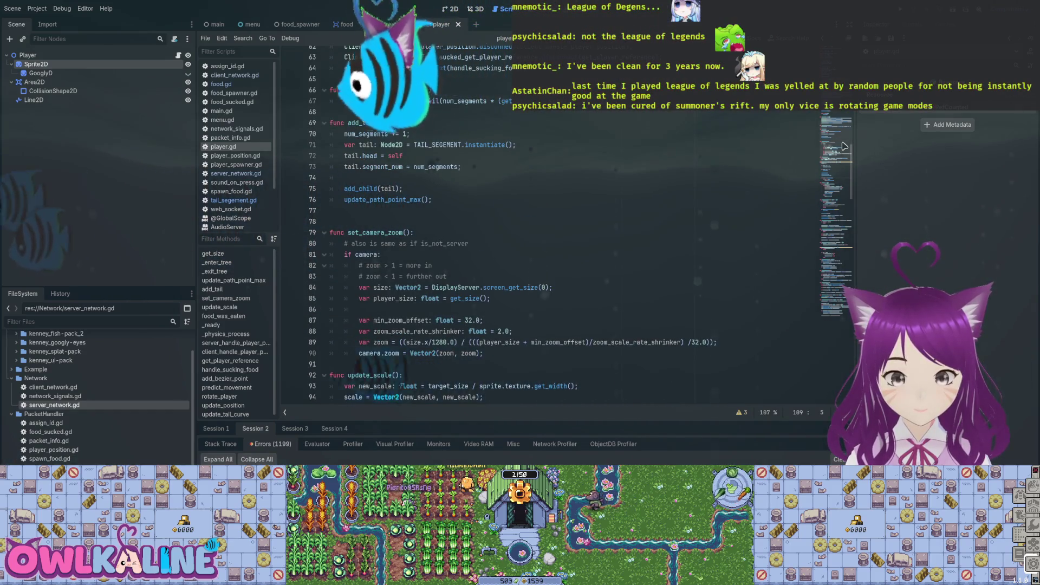
scroll(844, 146, up, 1)
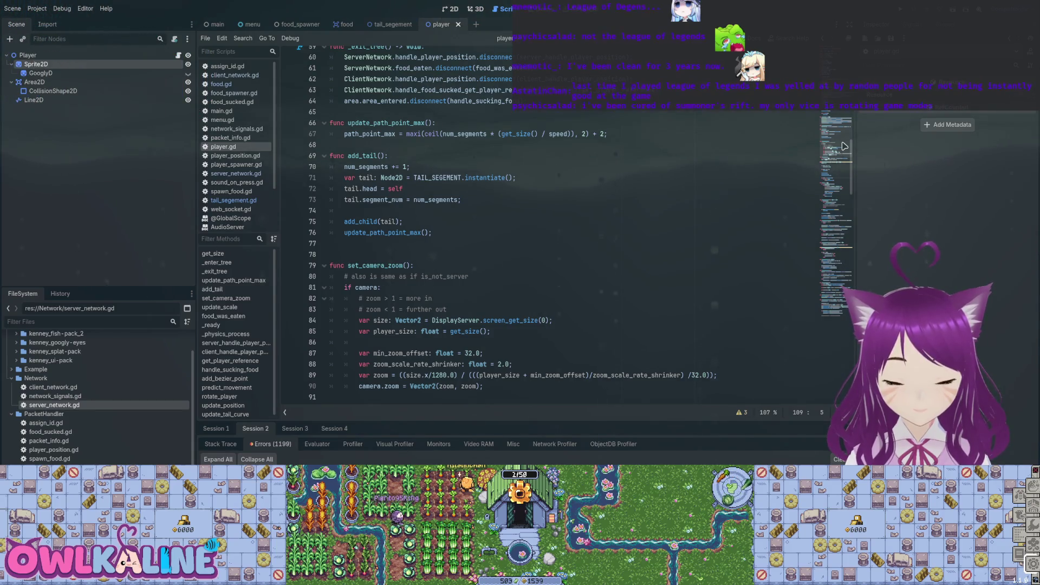
scroll(844, 147, down, 11)
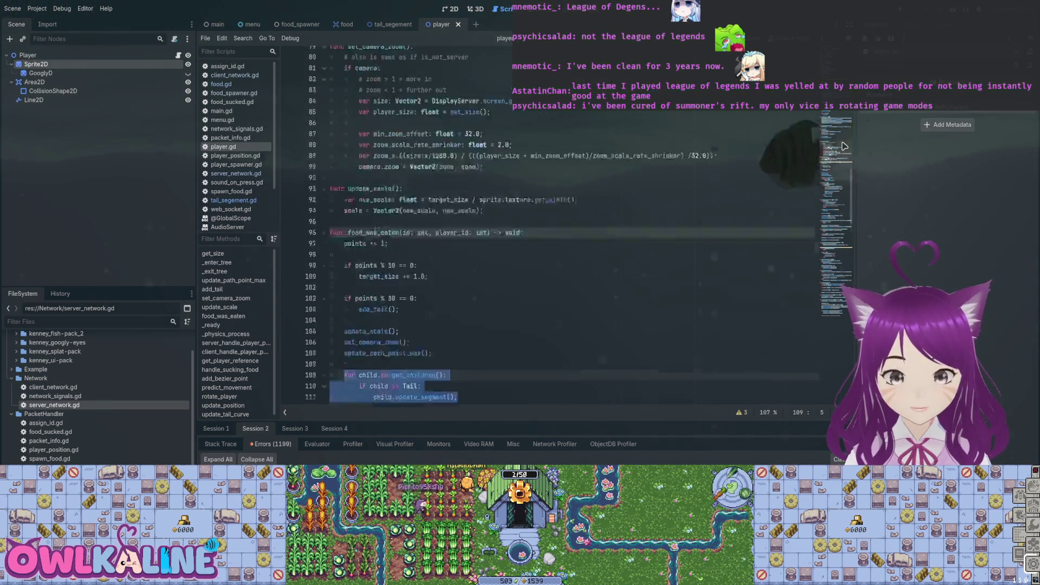
scroll(844, 146, up, 15)
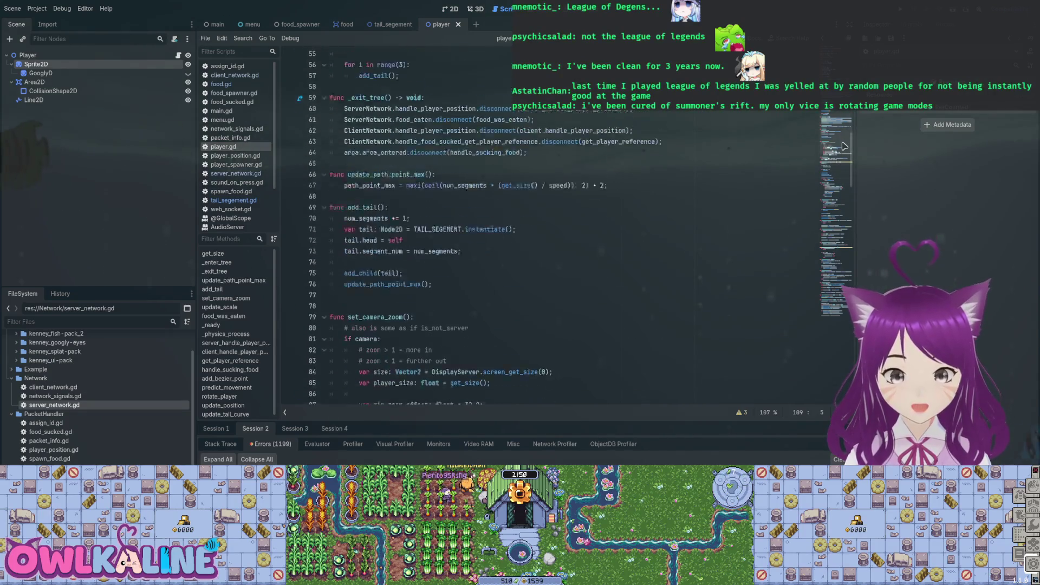
key(ctrl+z)
key(ctrl+shift+z)
key(ctrl+shift+z)
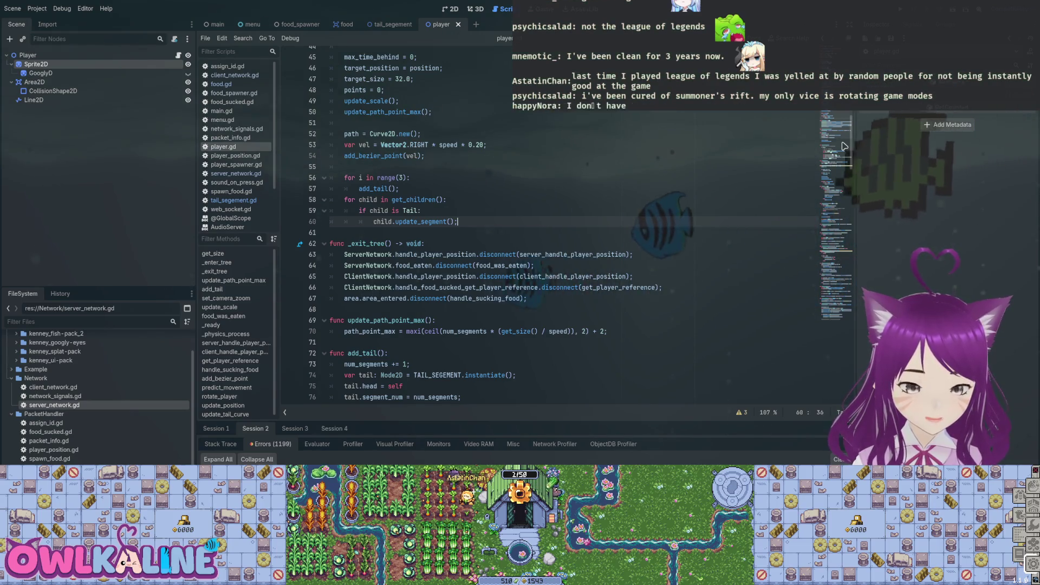
key(Up)
key(Up)
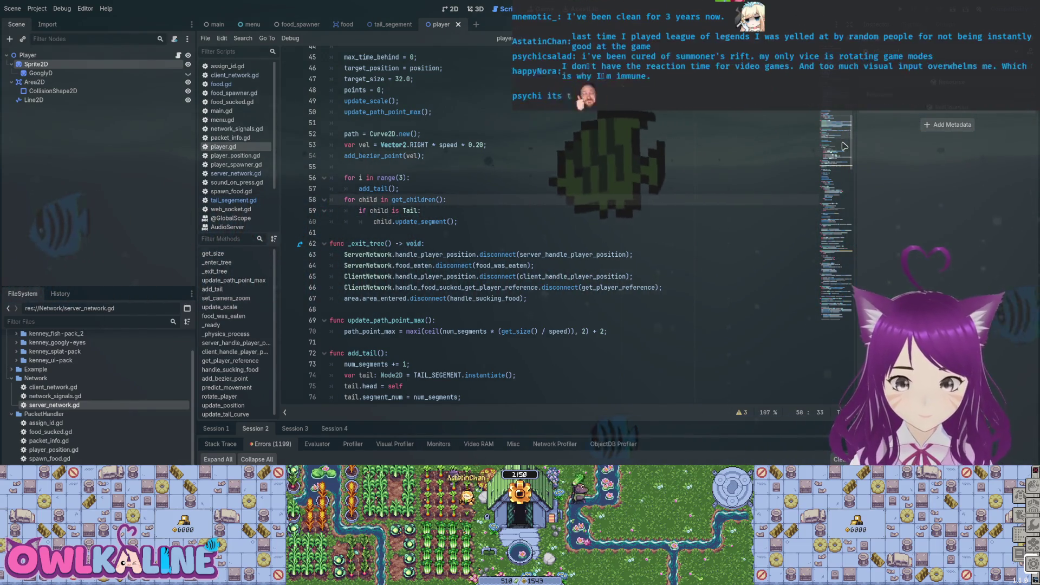
key(F5)
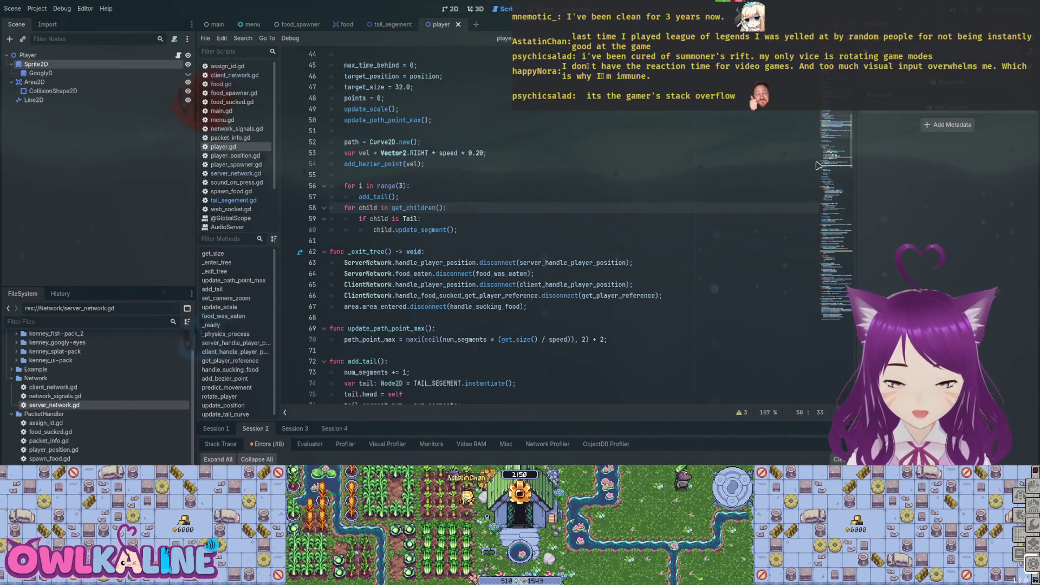
key(alt+Left)
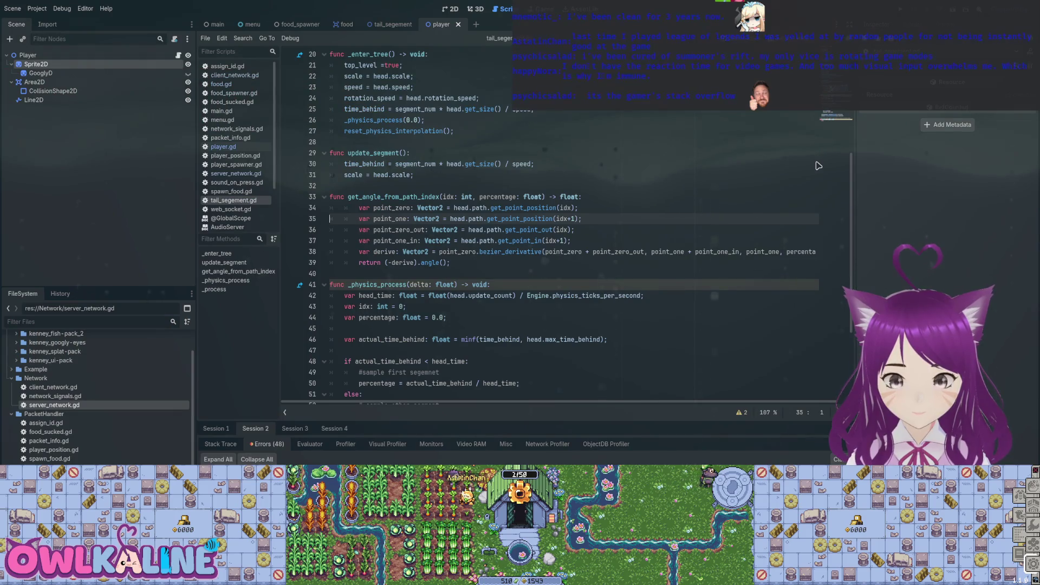
key(alt+Left)
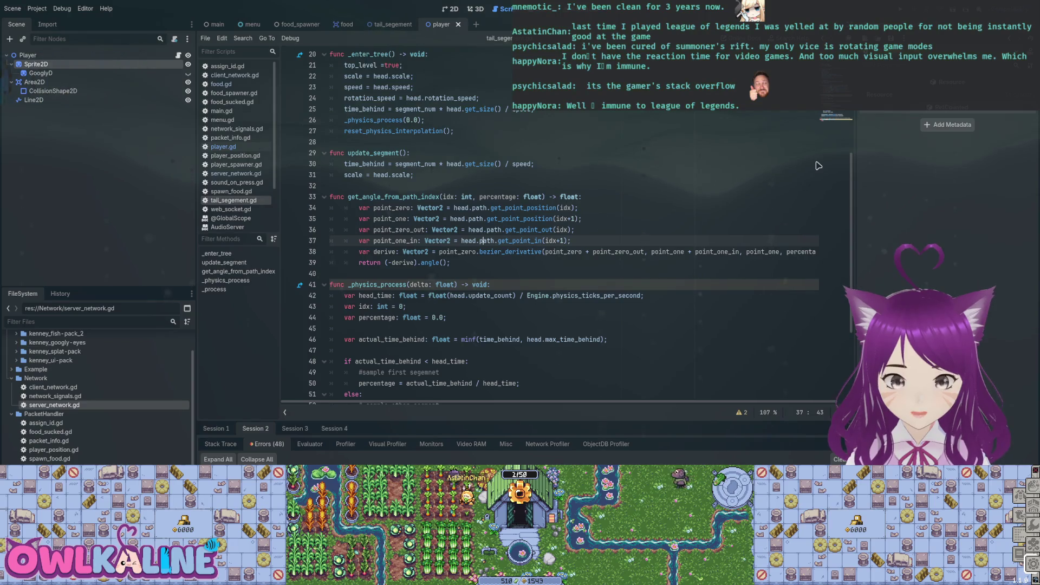
key(alt+Left)
key(alt+Left)
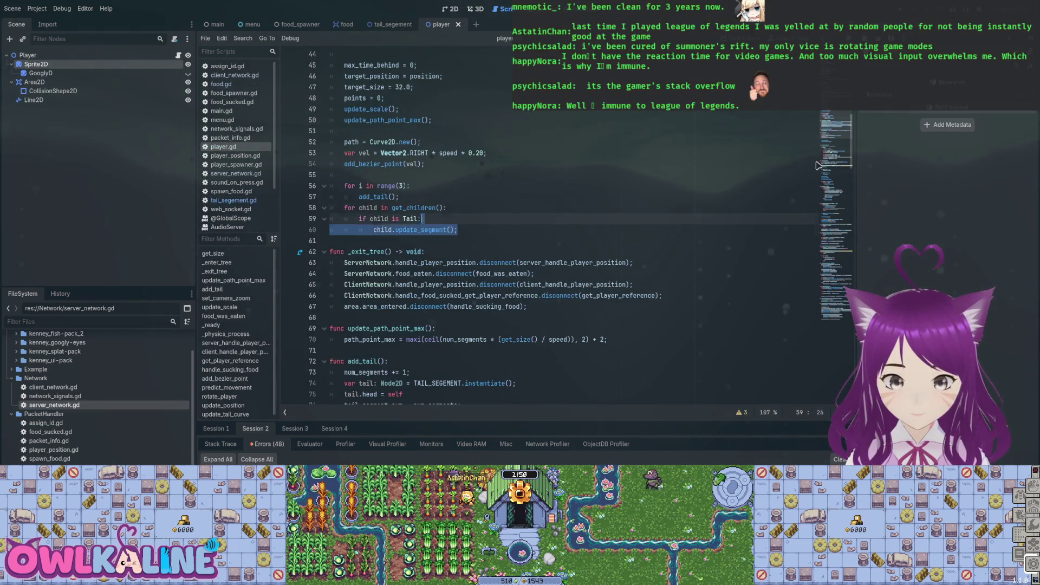
key(Delete)
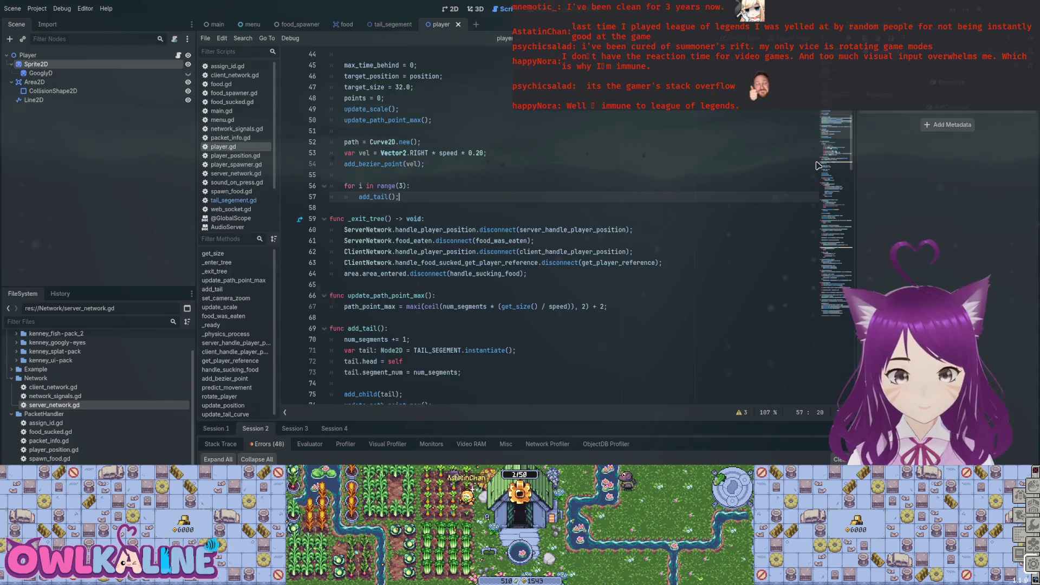
key(Tab)
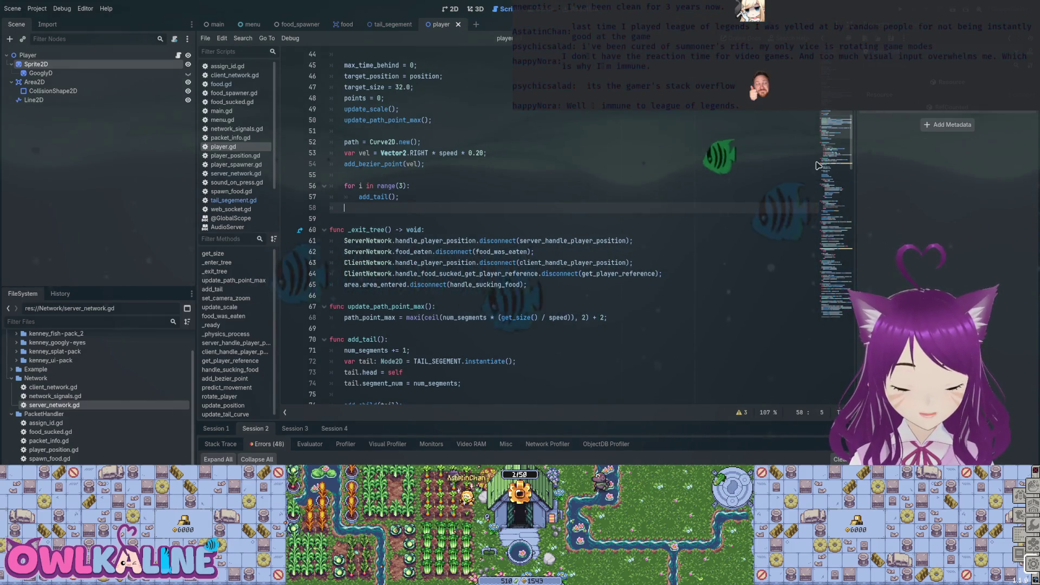
- Add a 'for i in range(5): _physics_process(0.0)' loop above the add_tail loop
key(Up)
key(Up)
key(Up)
key(Up)
key(Return)
key(Return)
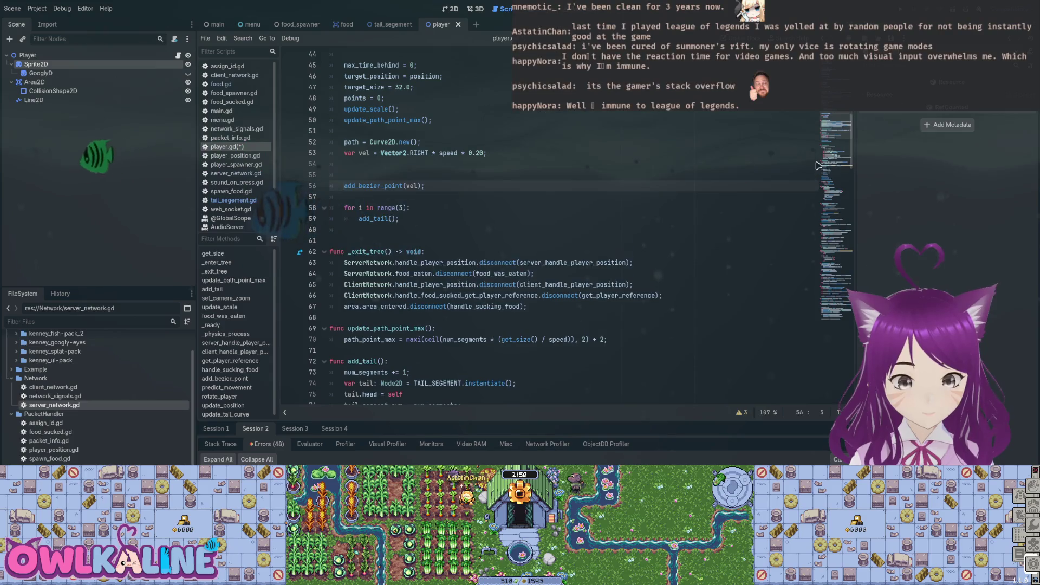
key(ctrl+z)
key(Down)
key(Down)
text(fo)
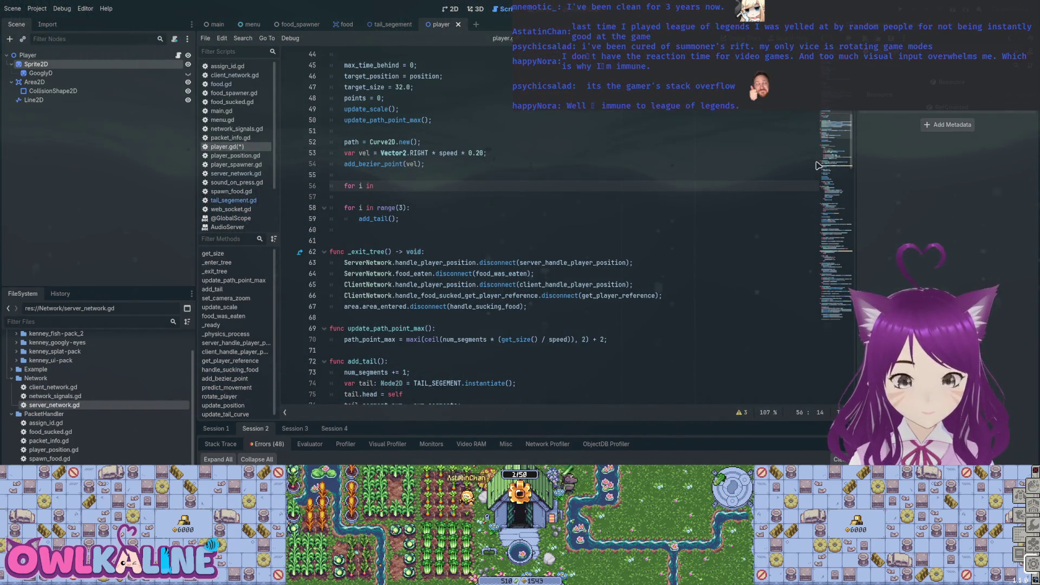
text(5)
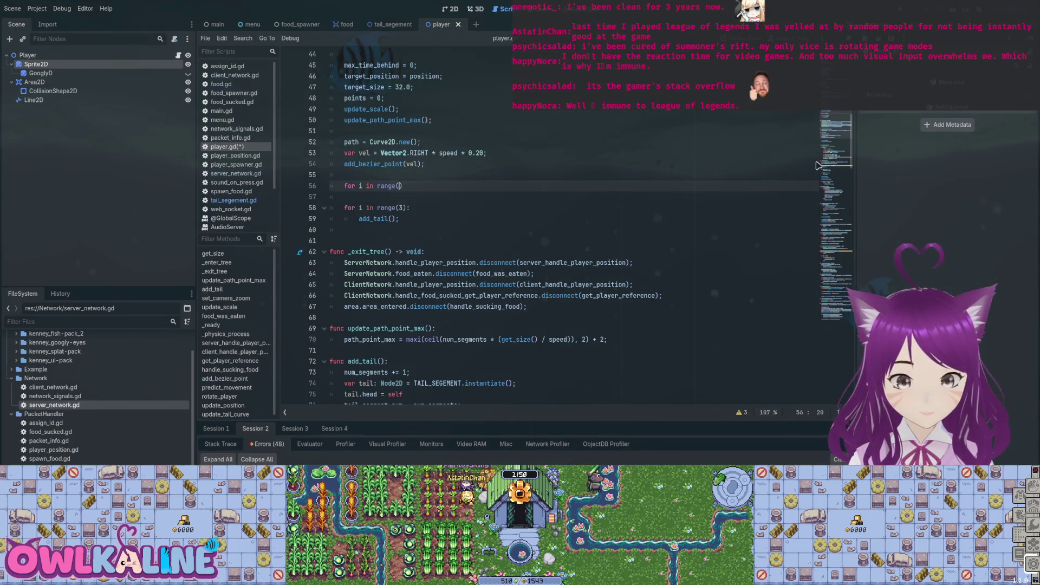
text(:)
key(Return)
text(_pro)
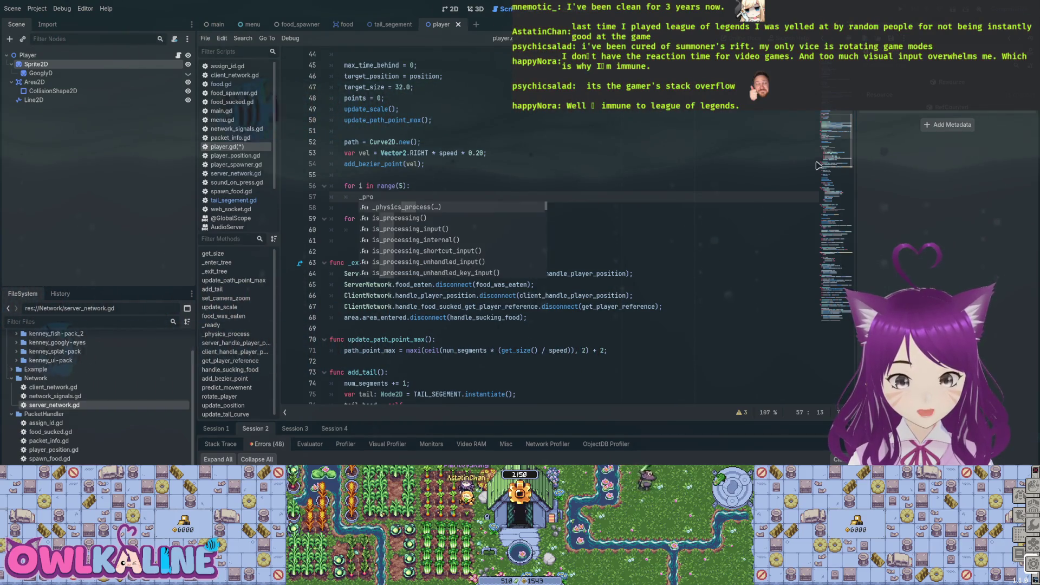
key(Return)
text(0.0)
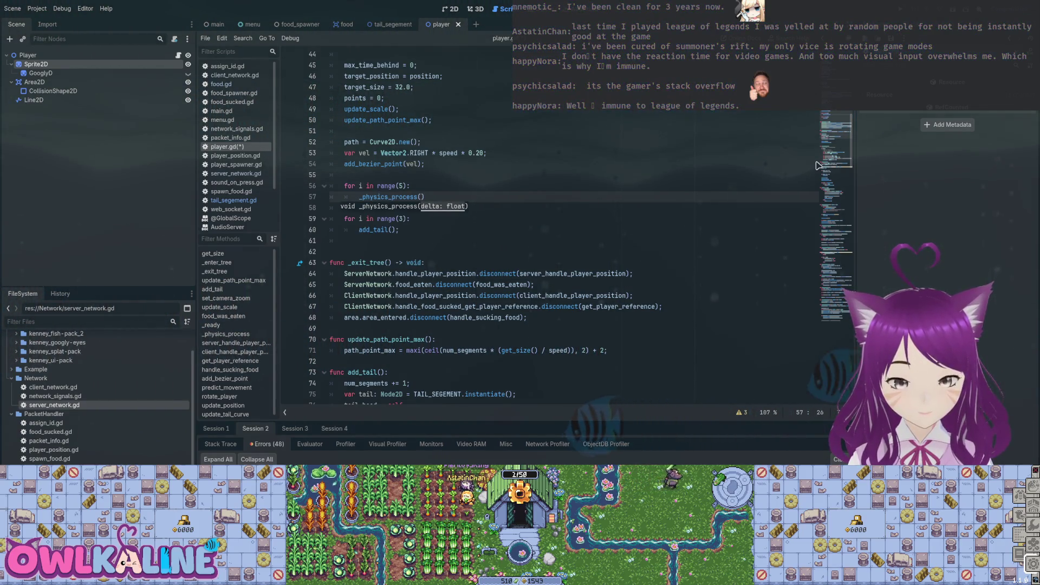
text();)
- Save player.gd and run the game with F5
key(ctrl+s)
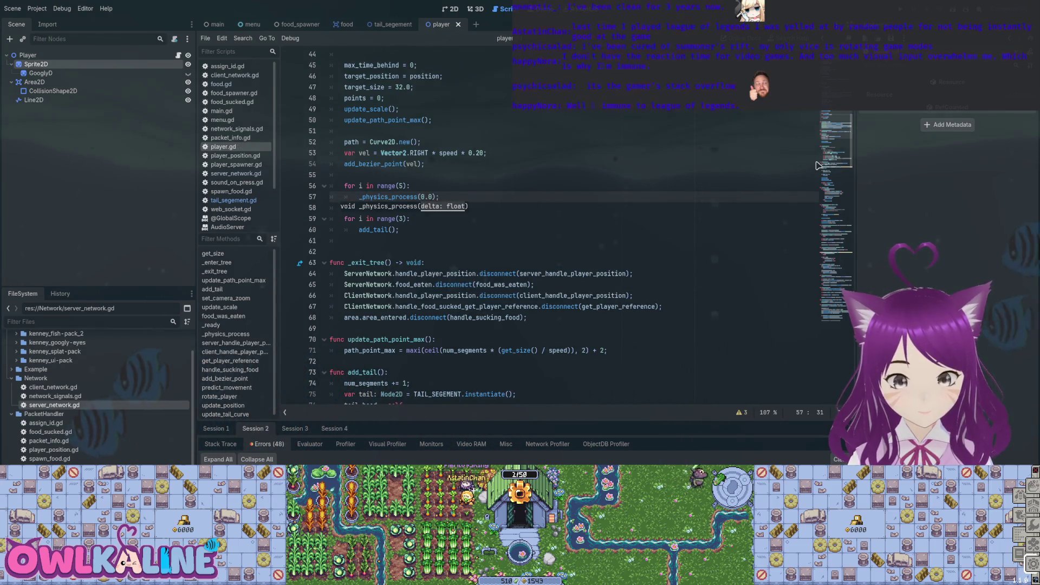
key(Up)
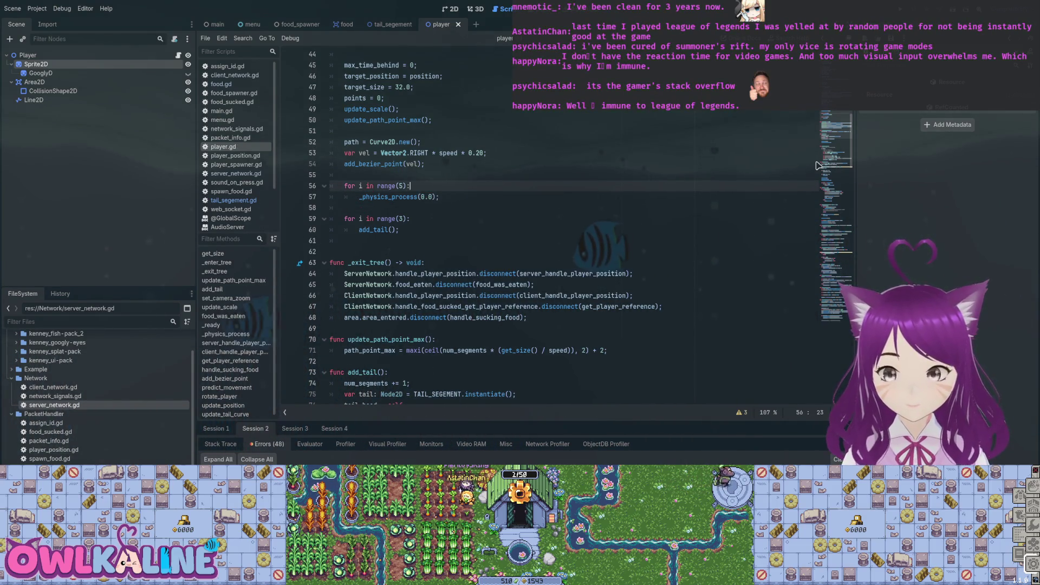
key(F5)
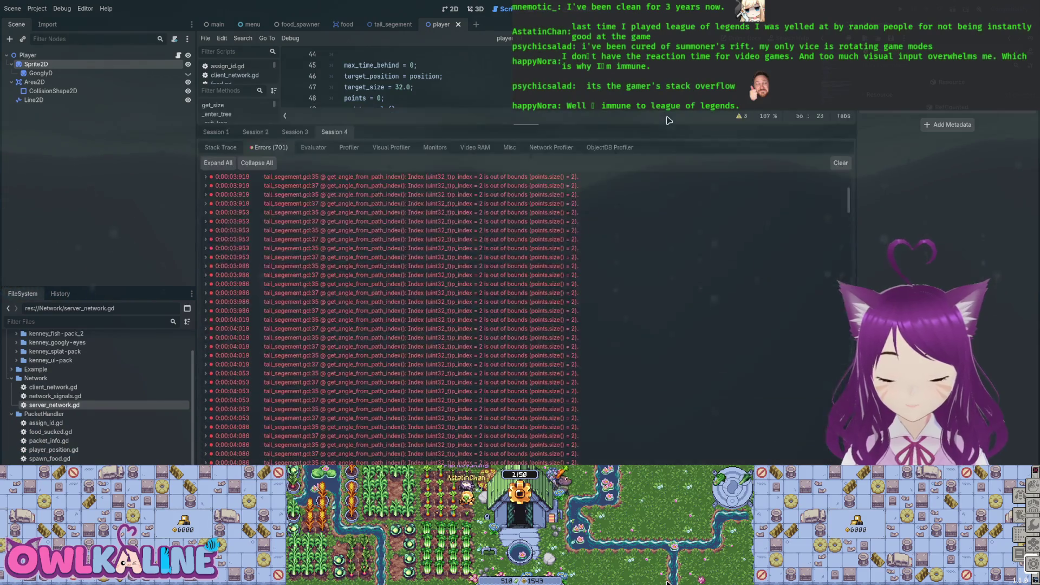
- Check the line 37 index error, shrink the debugger panel, and return to player.gd
key(Down)
key(Down)
key(Down)
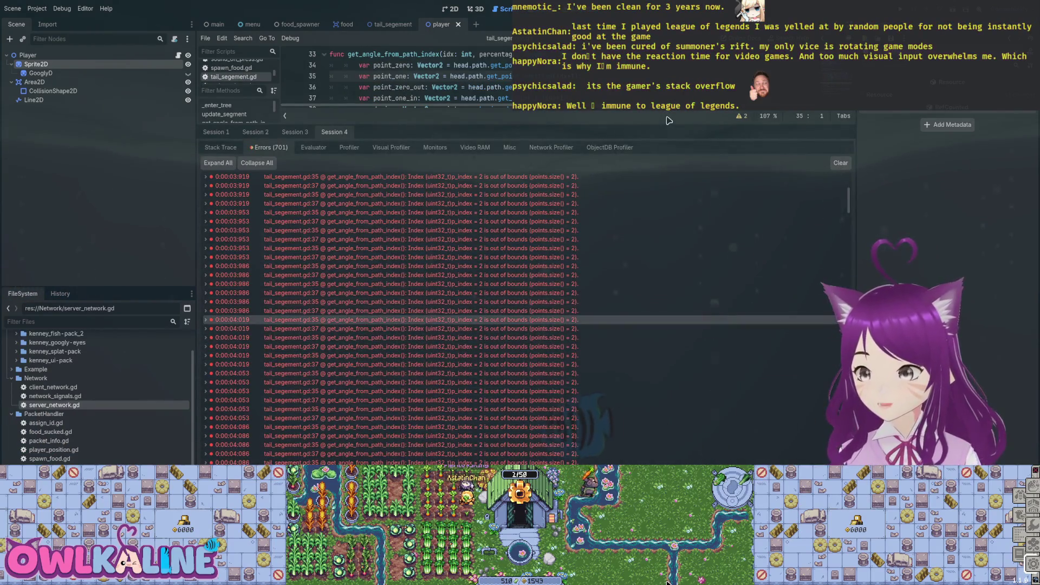
key(shift+F12)
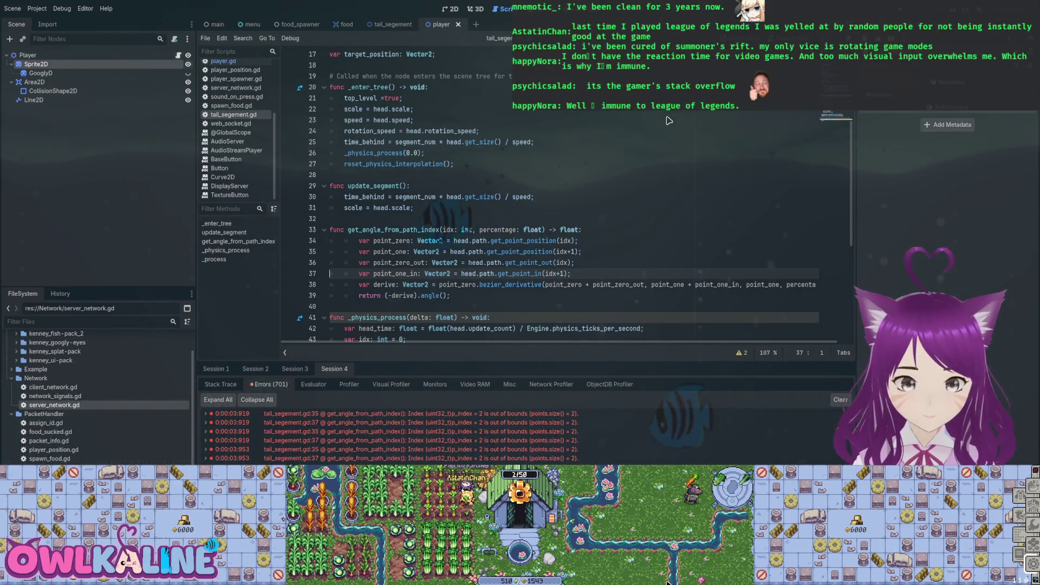
key(alt+Left)
- Select both for-loops in _enter_tree, lines 55–60
key(Down)
key(Down)
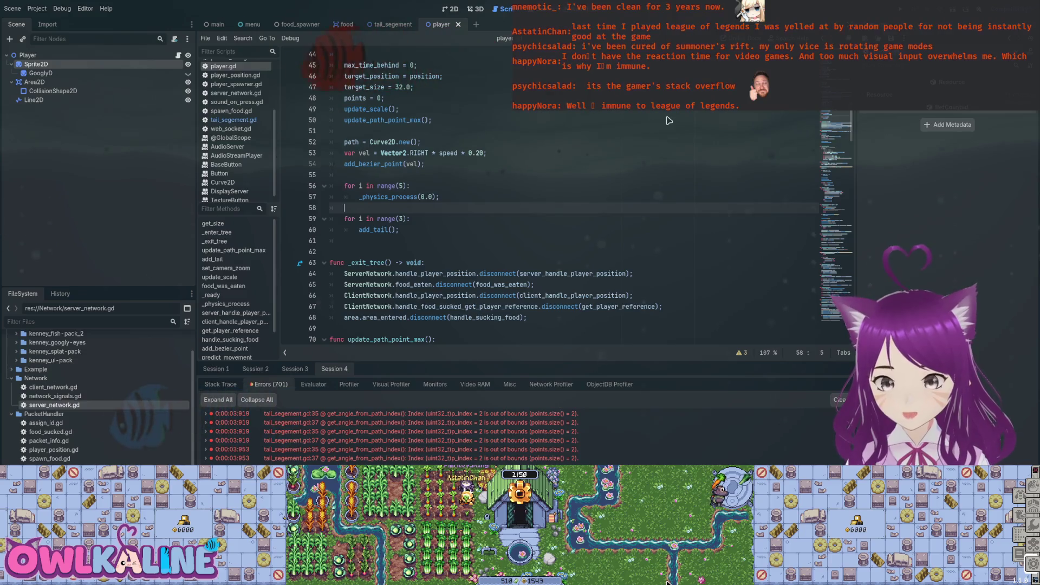
key(Down)
key(Down)
key(Down)
key(shift+Up)
key(shift+Up)
key(shift+Up)
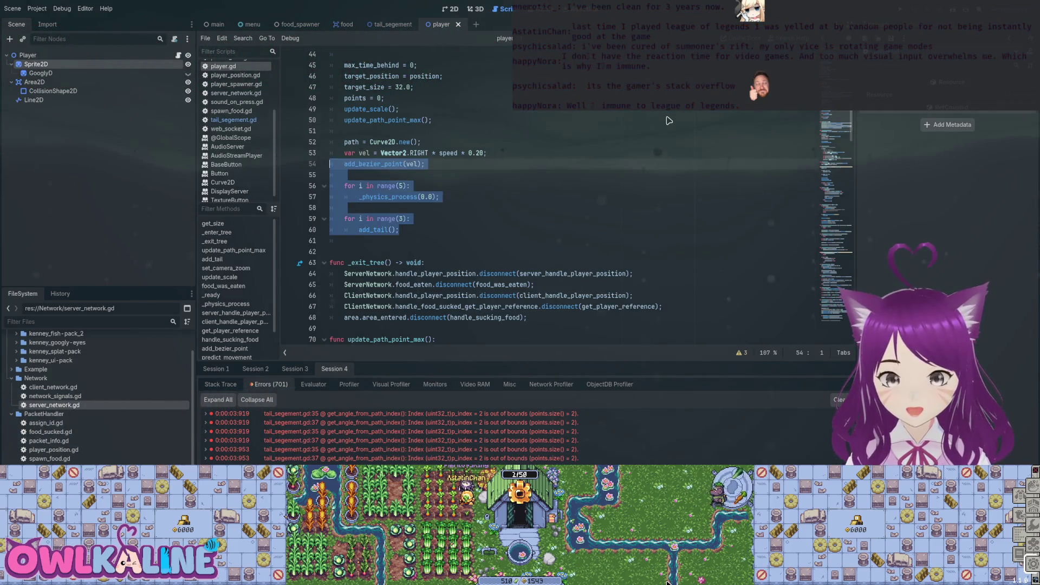
- Delete both for-loops from _enter_tree and save player.gd
key(BackSpace)
key(BackSpace)
key(BackSpace)
key(ctrl+s)
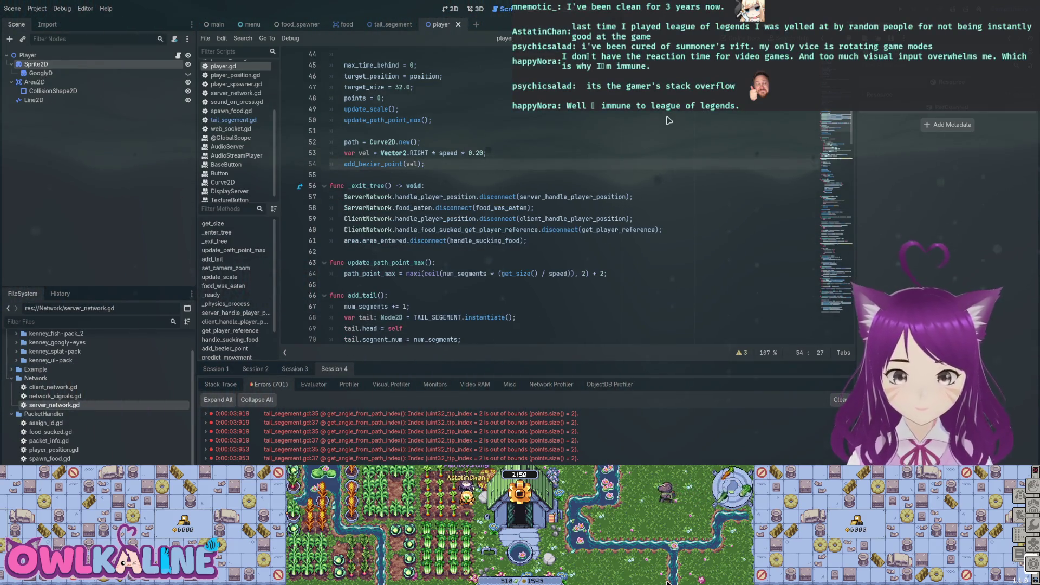
scroll(670, 120, up, 10)
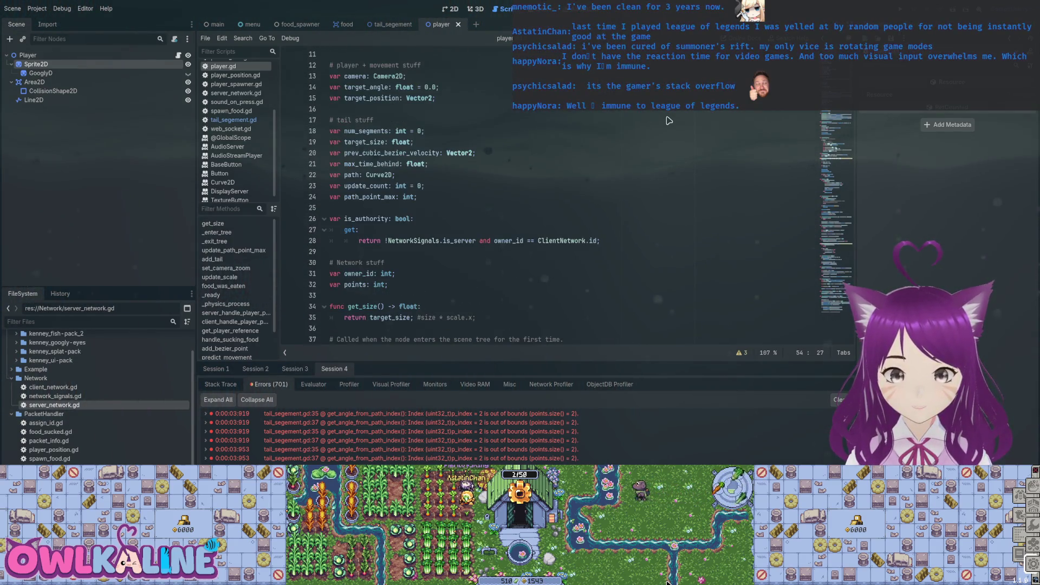
- Declare var pending_tails = 0 below the tail variables
key(Page_Up)
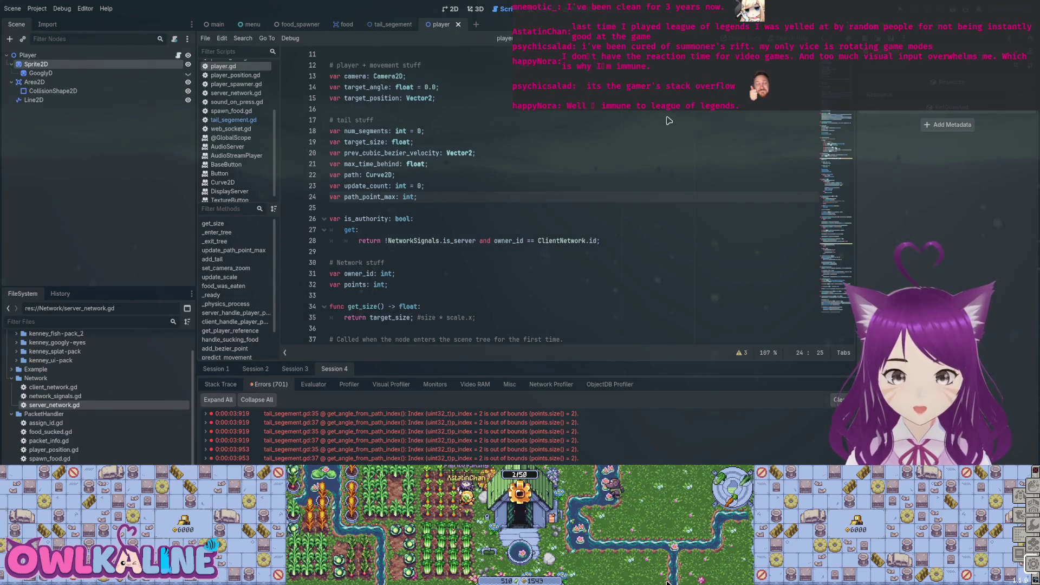
key(Return)
key(Return)
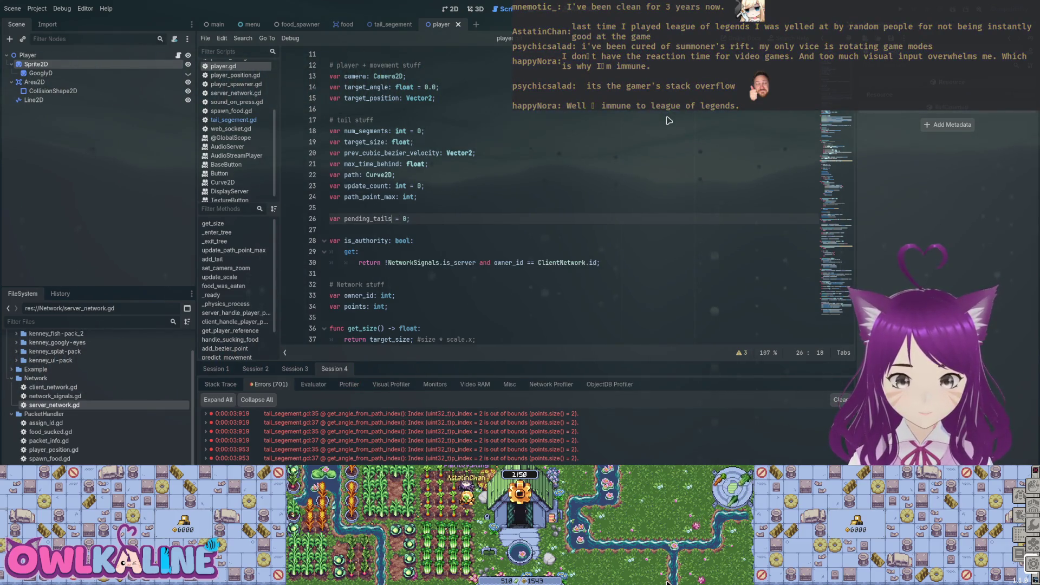
key(Up)
key(Up)
key(End)
scroll(669, 120, down, 5)
- Begin a pending_tails assignment in _enter_tree, then erase it and remove the declaration
click(426, 235)
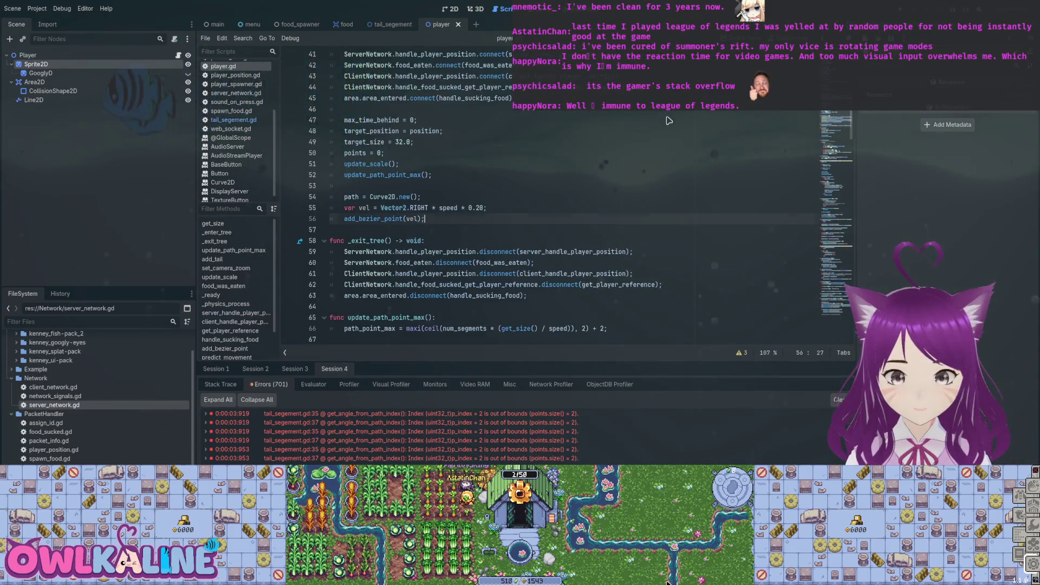
key(Return)
key(Return)
text(pending_tails)
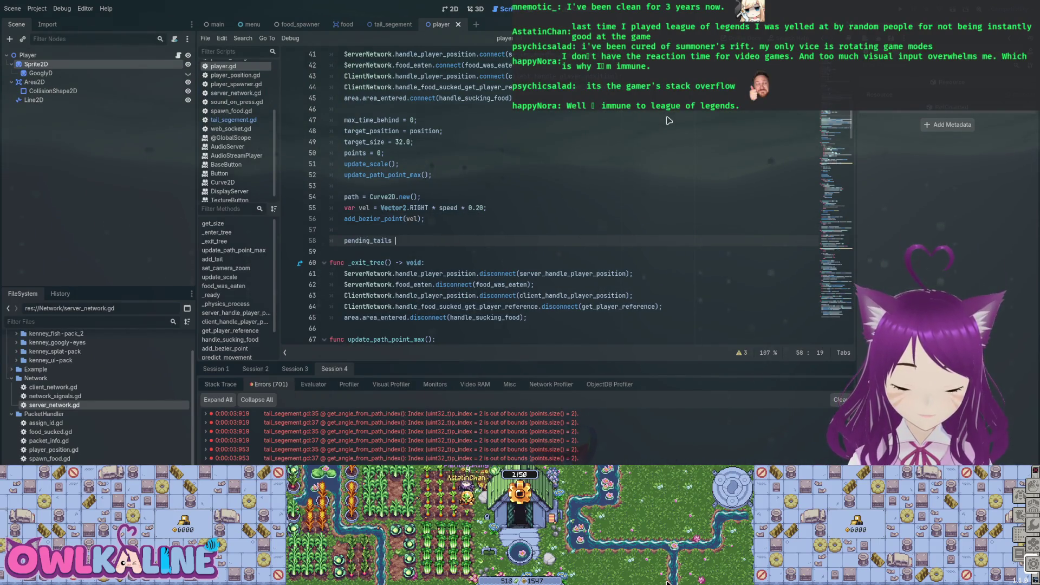
text(=)
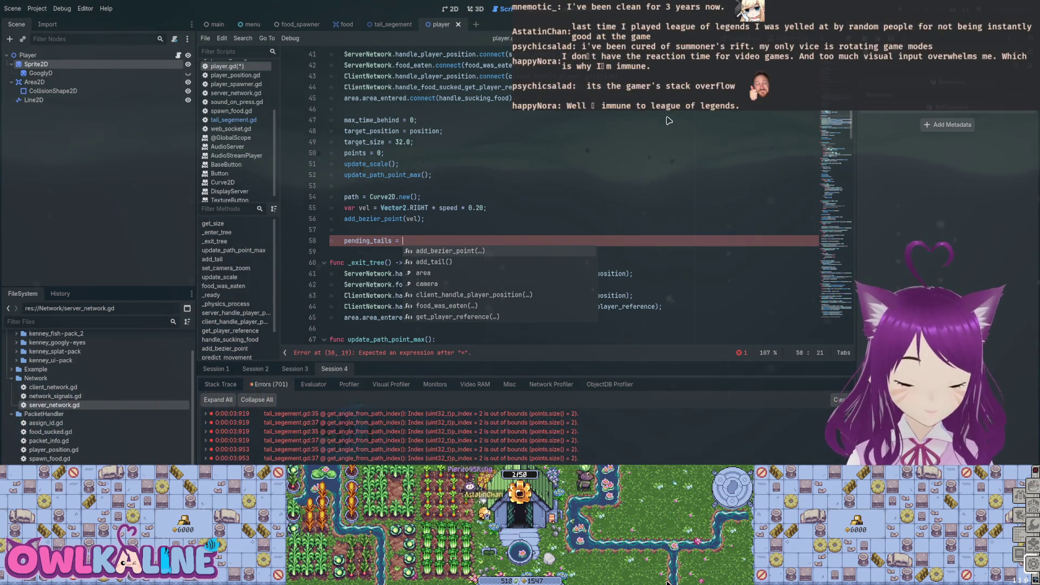
key(ctrl+BackSpace)
key(ctrl+BackSpace)
key(ctrl+BackSpace)
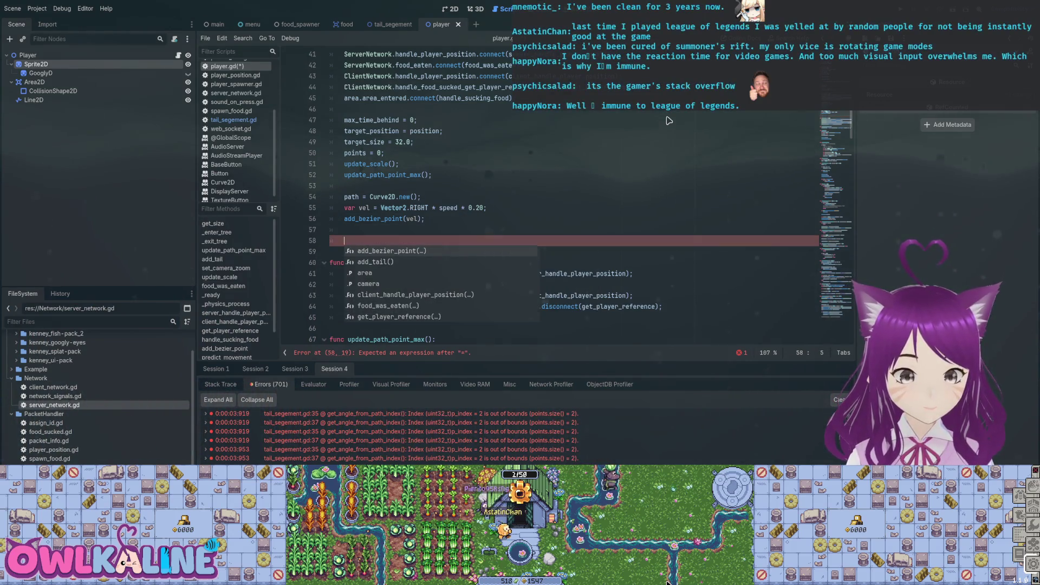
key(ctrl+z)
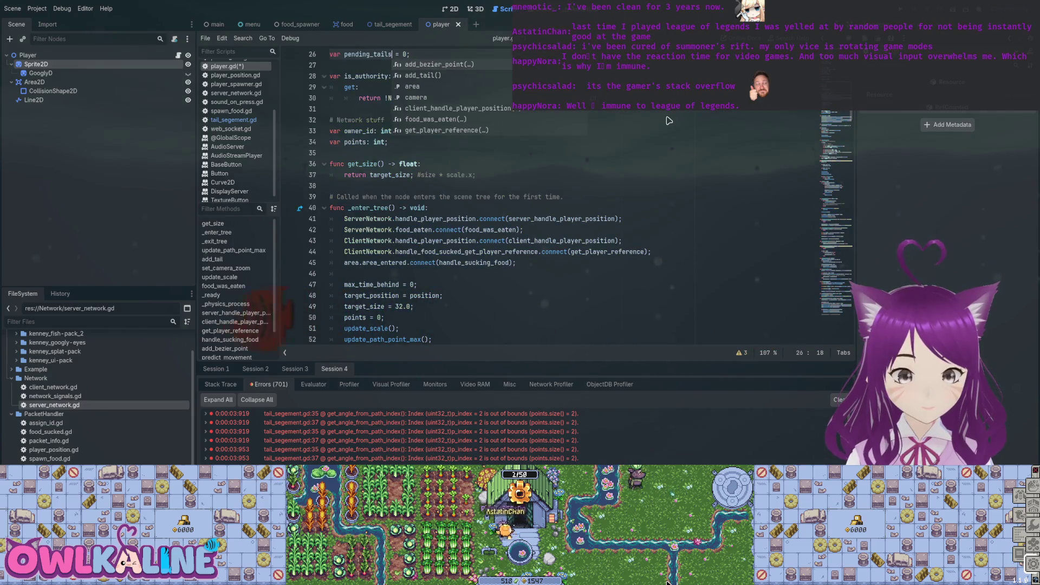
key(ctrl+z)
key(ctrl+z)
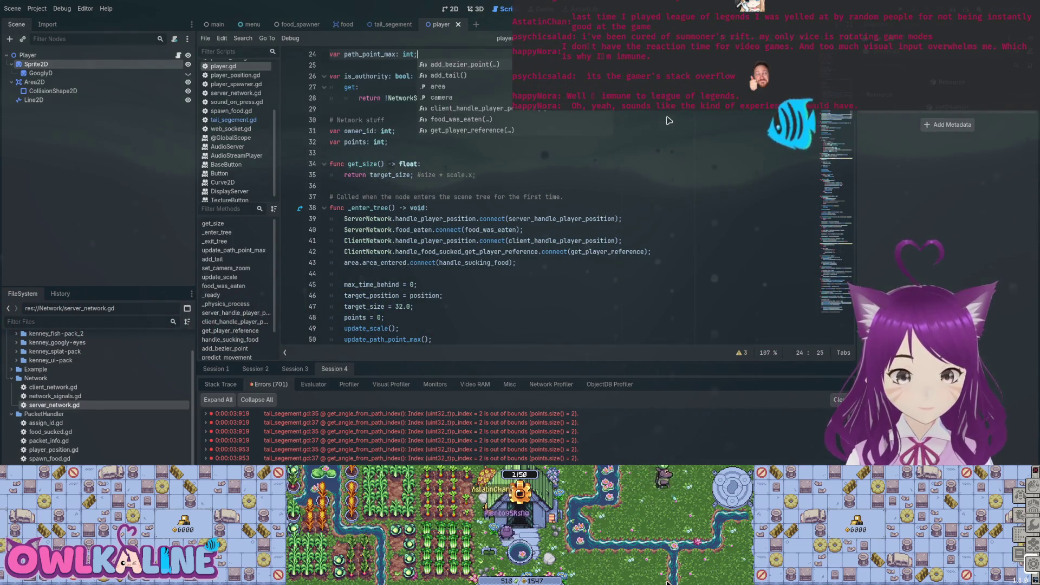
key(ctrl+z)
scroll(669, 121, down, 10)
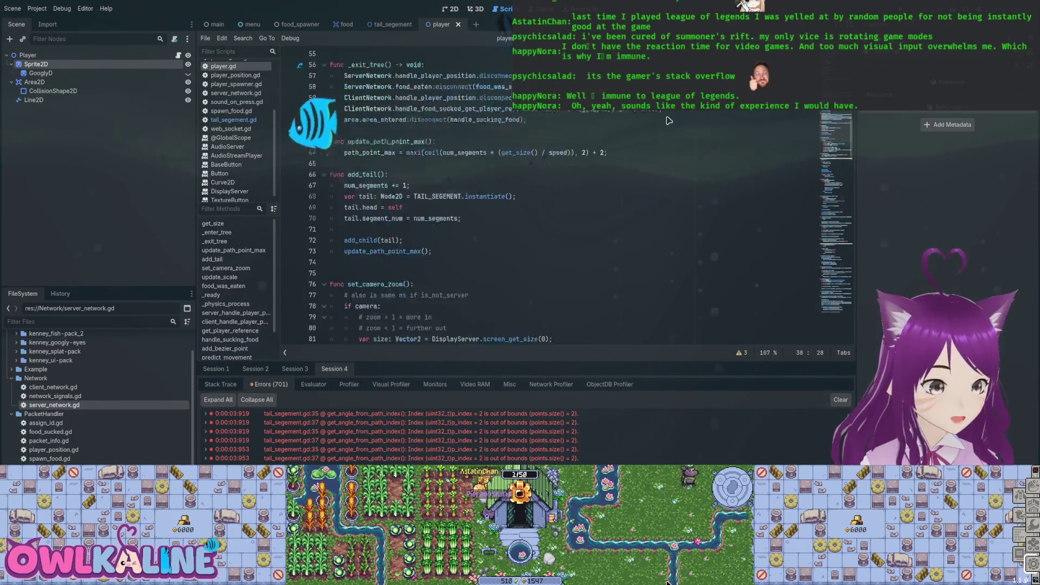
- Select and copy the tail update loop in food_was_eaten
scroll(669, 120, down, 3)
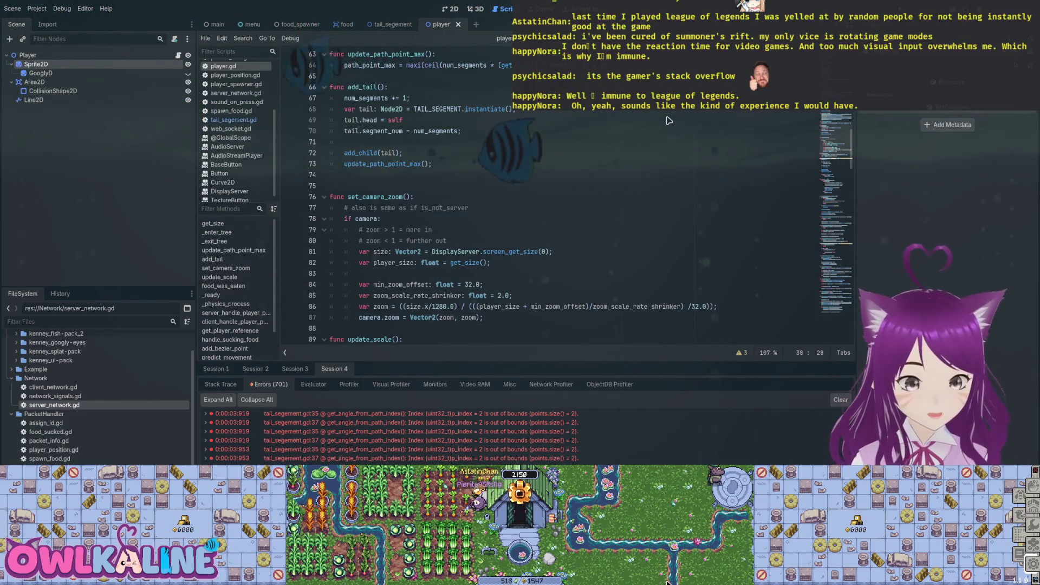
scroll(669, 120, up, 2)
click(370, 230)
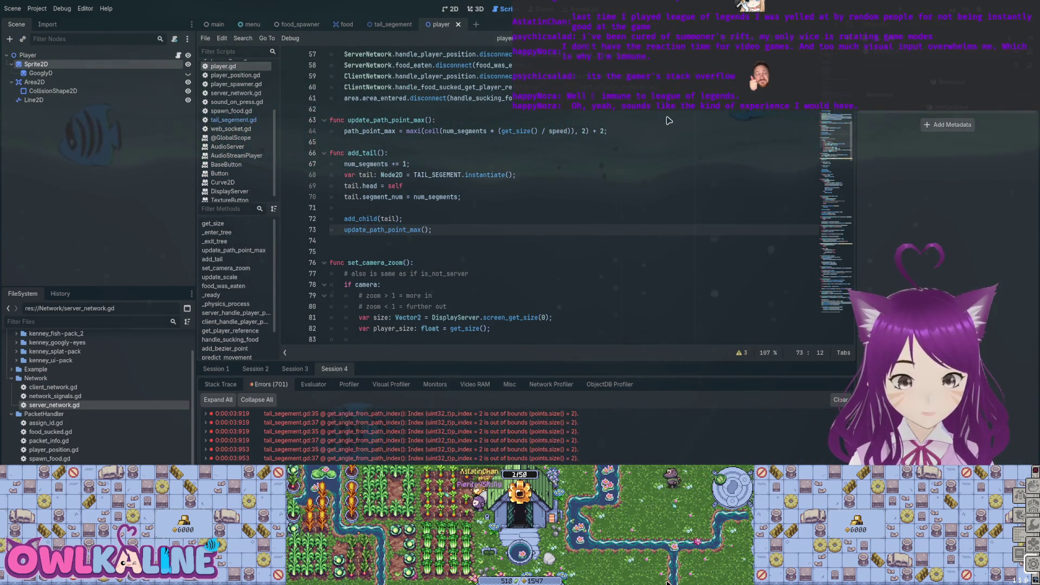
scroll(669, 120, up, 2)
scroll(670, 120, down, 10)
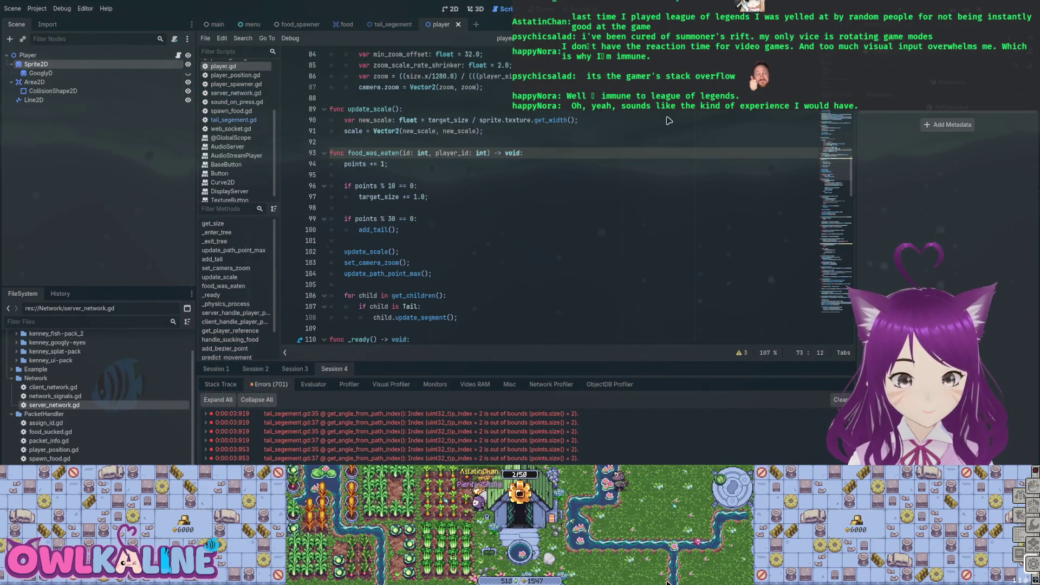
scroll(670, 121, down, 2)
mouse_move(458, 252)
mouse_down()
mouse_move(377, 252)
mouse_move(331, 229)
mouse_up()
key(ctrl+c)
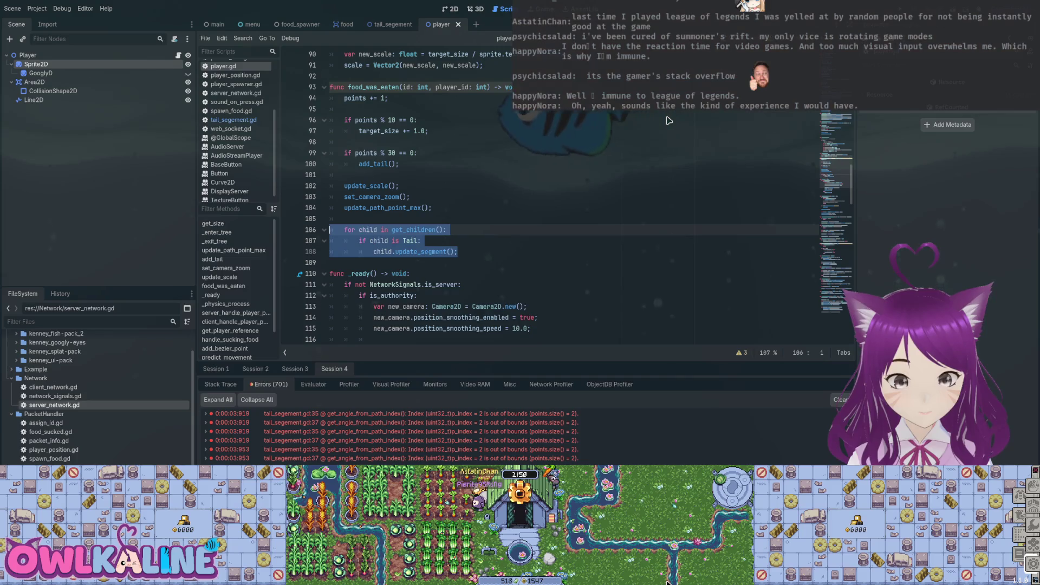
scroll(331, 230, up, 7)
scroll(670, 120, down, 7)
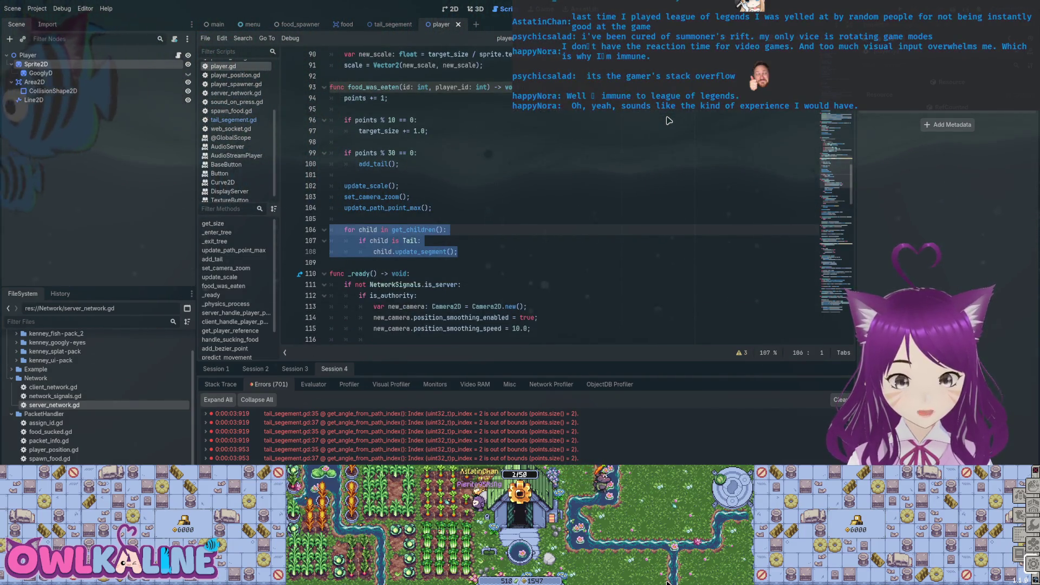
key(Up)
key(Up)
scroll(669, 120, up, 3)
scroll(669, 121, up, 9)
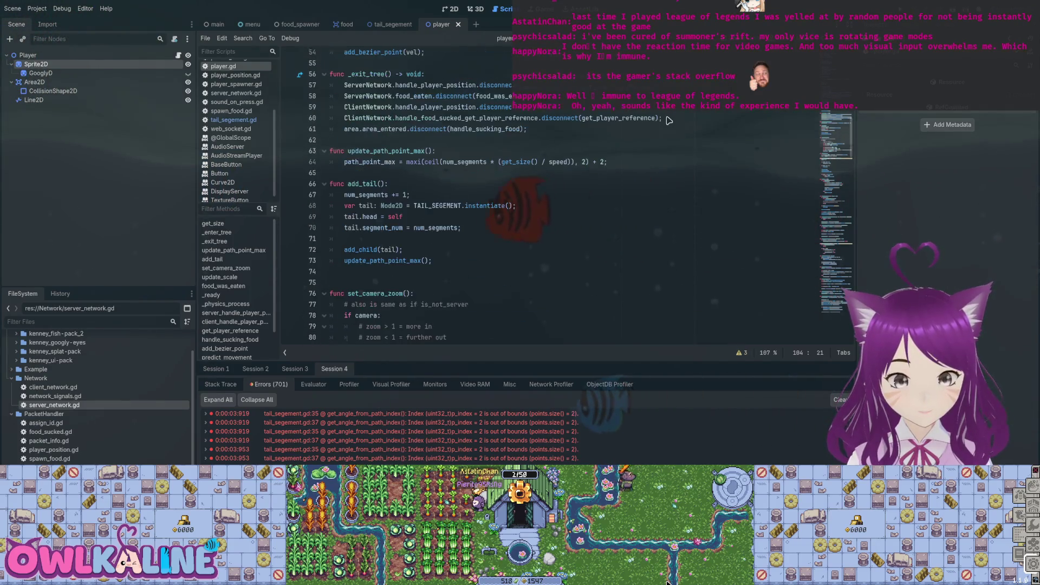
- Paste the update loop at the end of add_tail, fix its indentation, and save
click(379, 274)
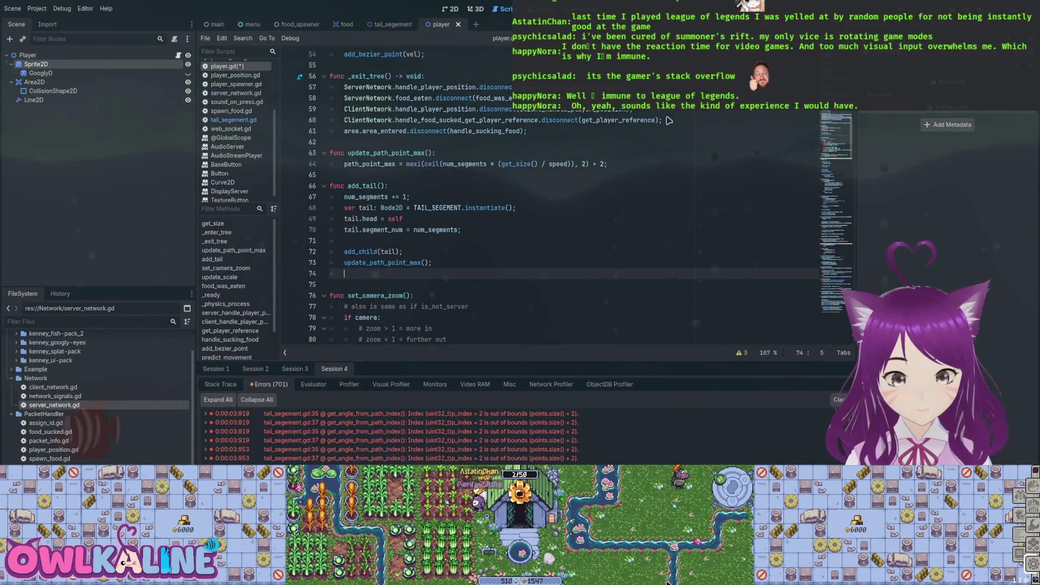
key(ctrl+v)
key(Up)
key(Up)
key(Home)
key(BackSpace)
key(ctrl+s)
key(Down)
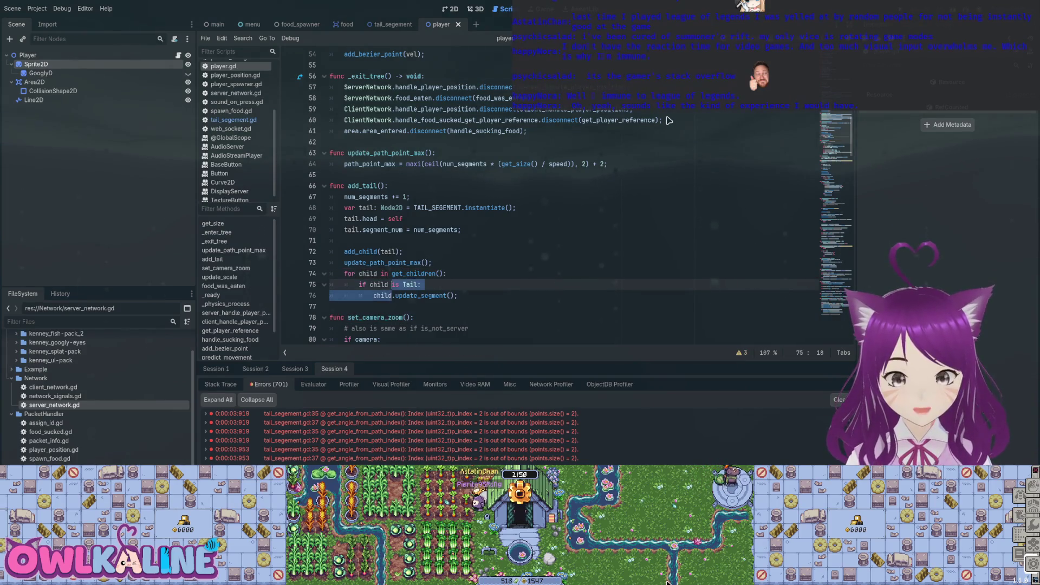
- Comment out the old update loop in food_was_eaten with # and run the game
scroll(669, 121, down, 10)
scroll(669, 121, down, 2)
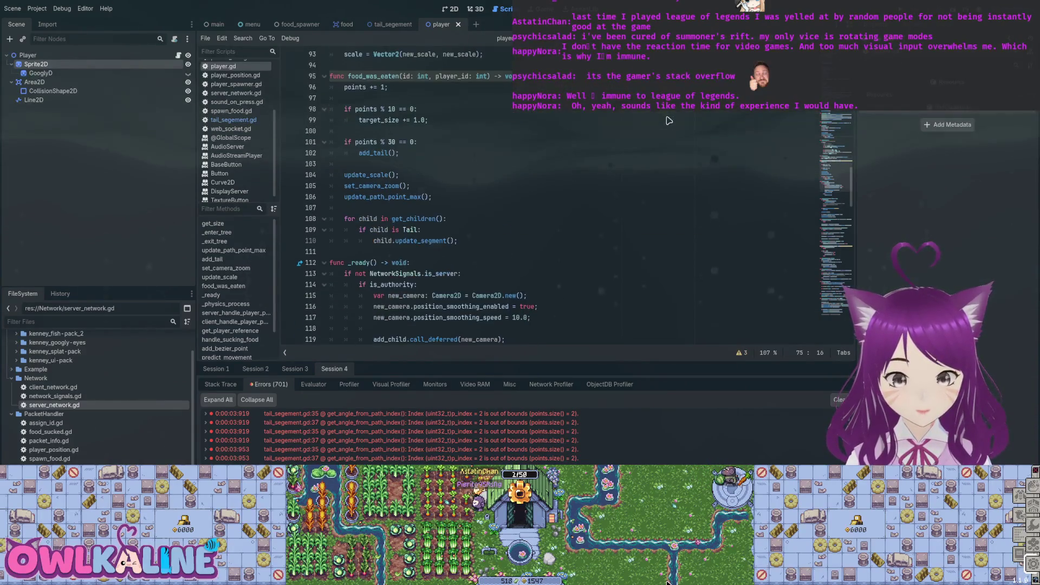
click(345, 218)
key(Down)
text(#)
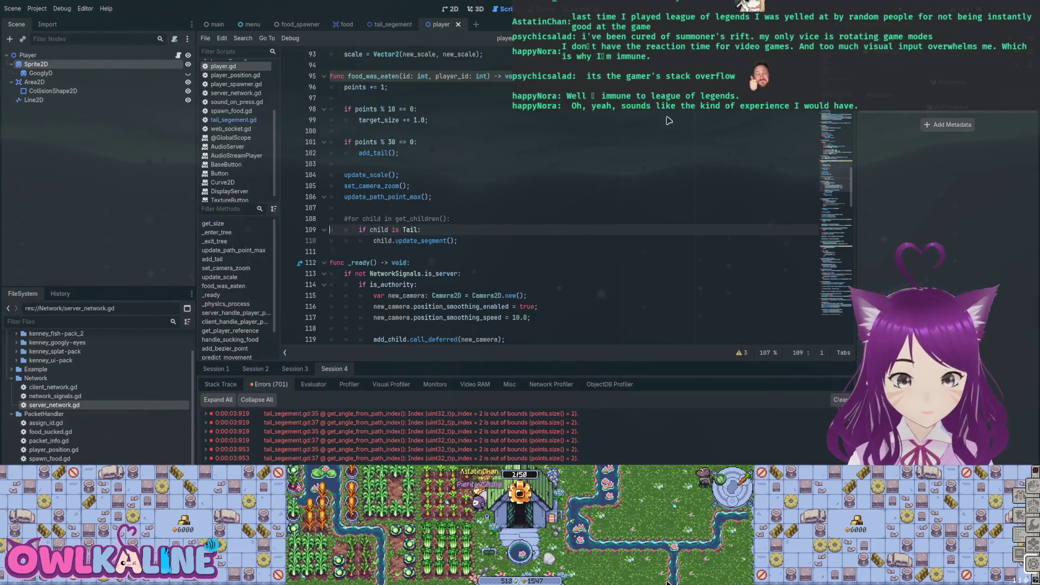
key(Down)
key(Home)
text(#)
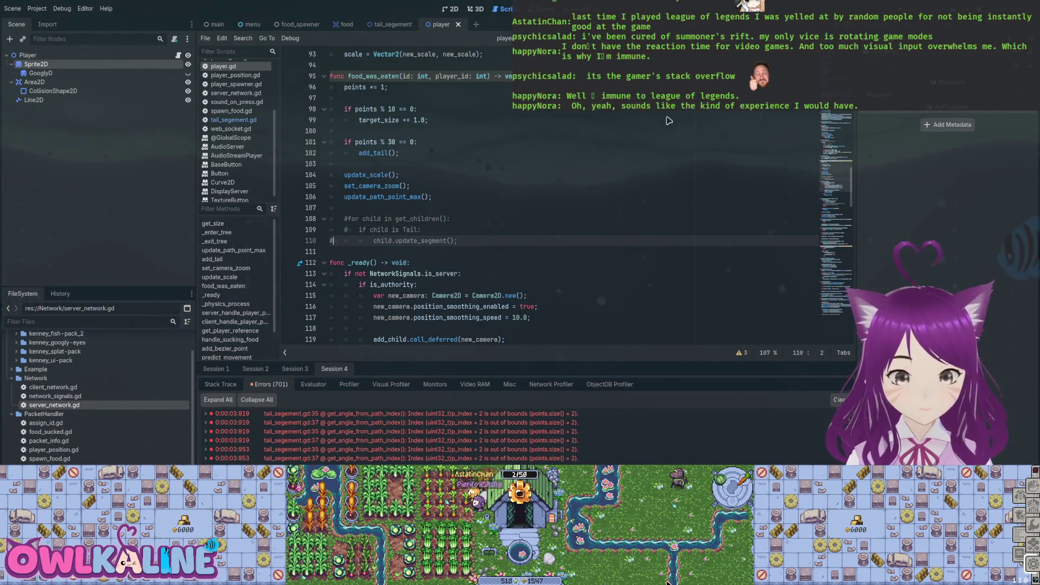
key(F5)
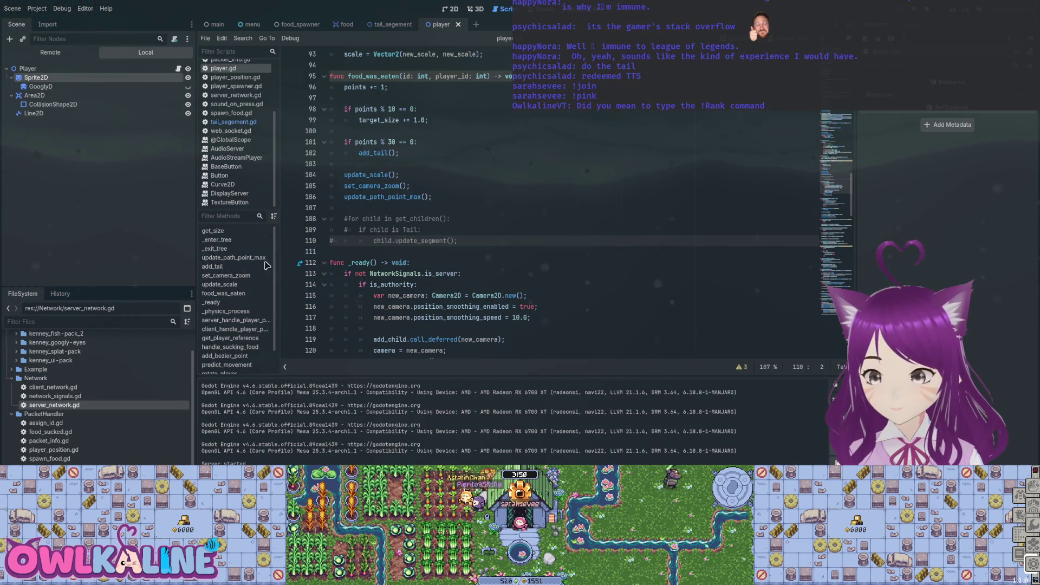
- Stop the running game with F8 and scroll player.gd back toward _enter_tree
key(F8)
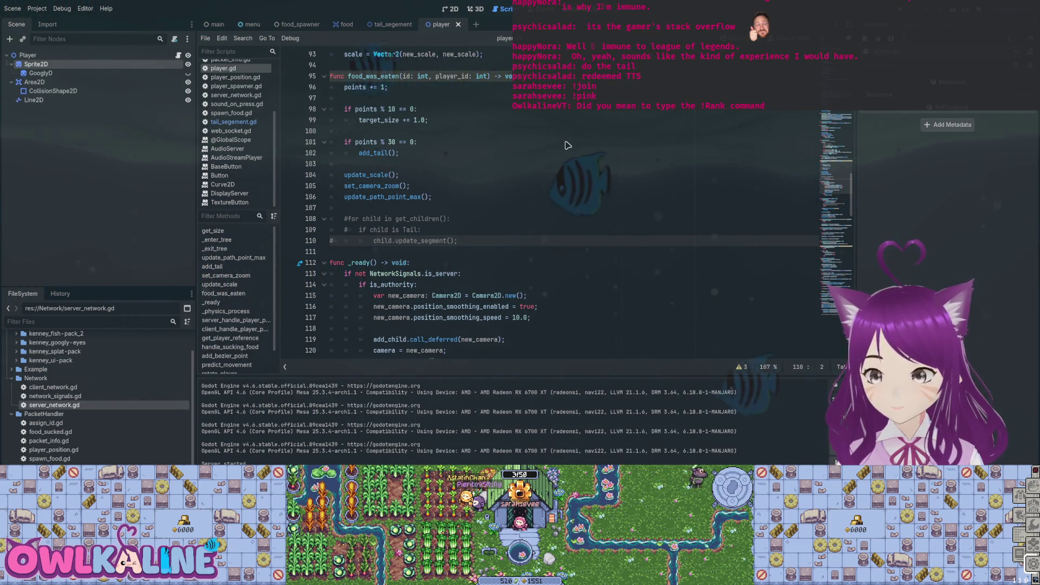
scroll(568, 145, up, 13)
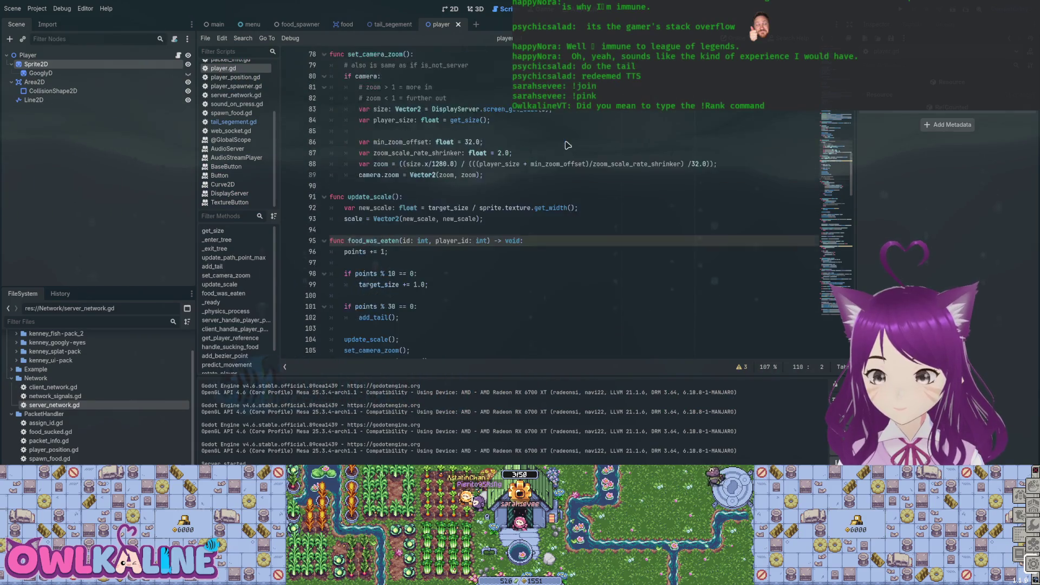
scroll(568, 145, up, 6)
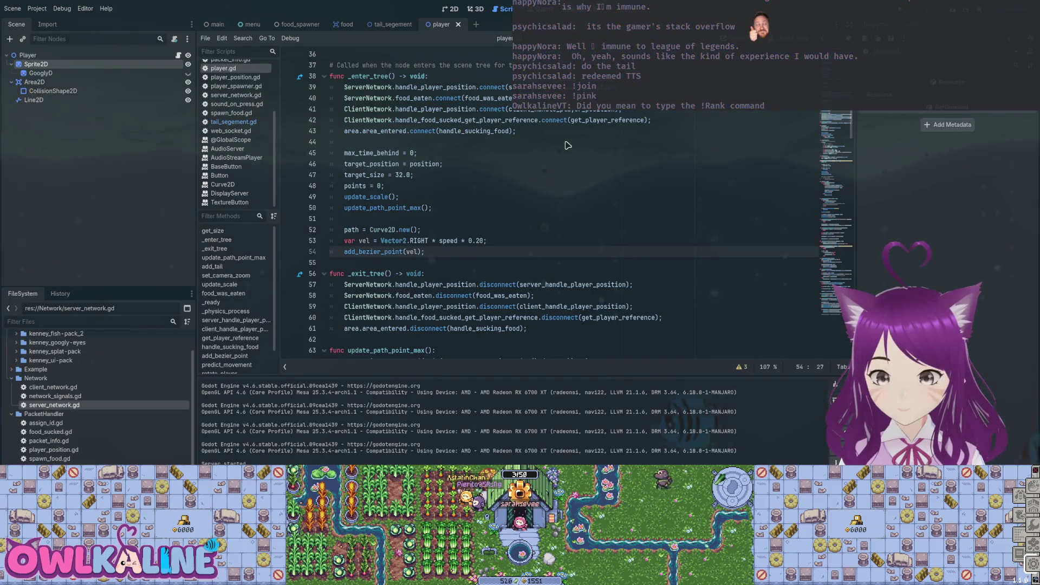
- Add a 'for i in range(3): add_tail()' loop at the end of _enter_tree and run the game
key(Return)
key(Return)
text(for i in range(3):)
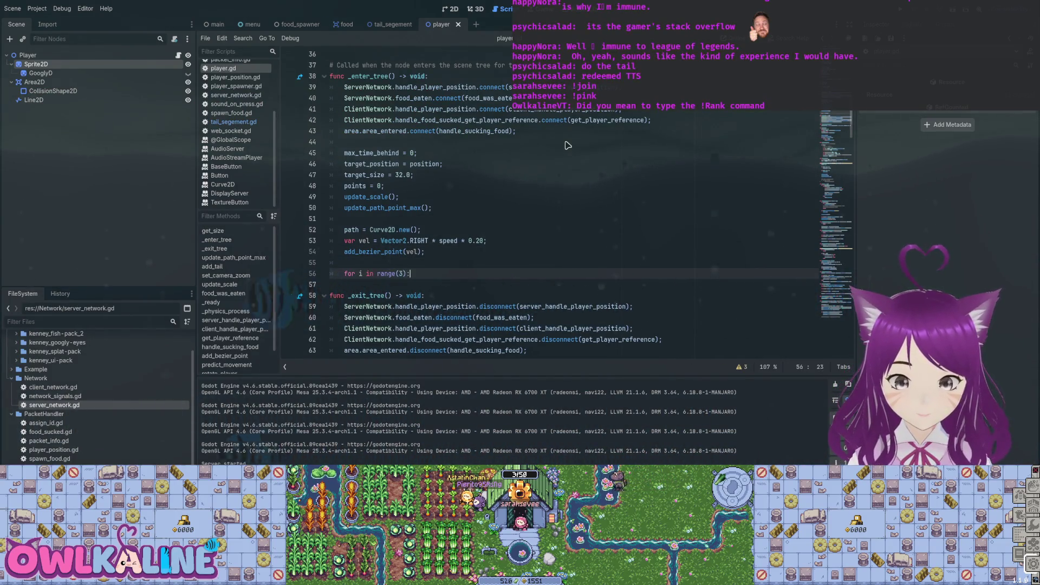
key(Return)
text(add_tail();)
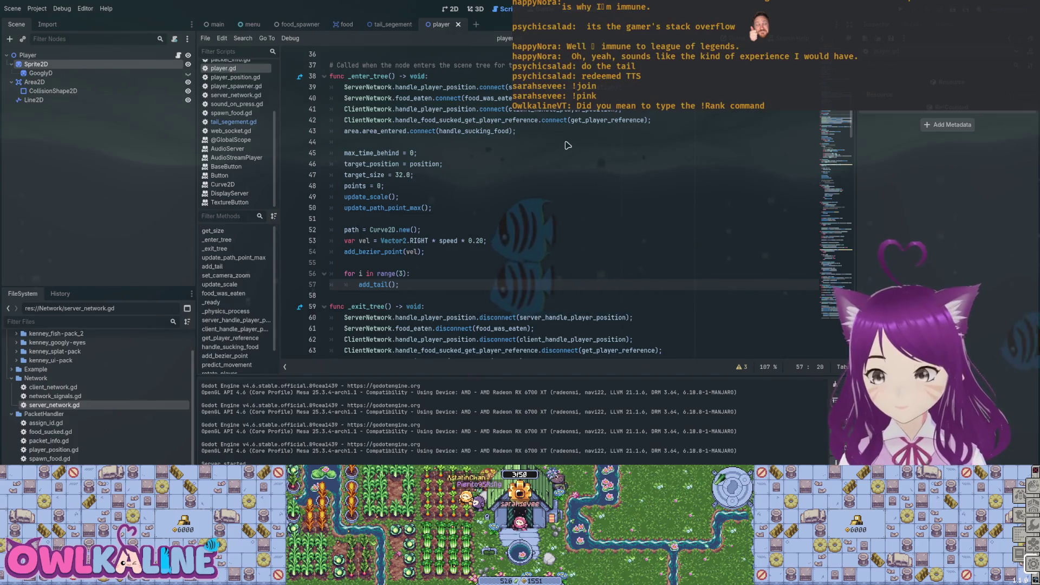
key(F5)
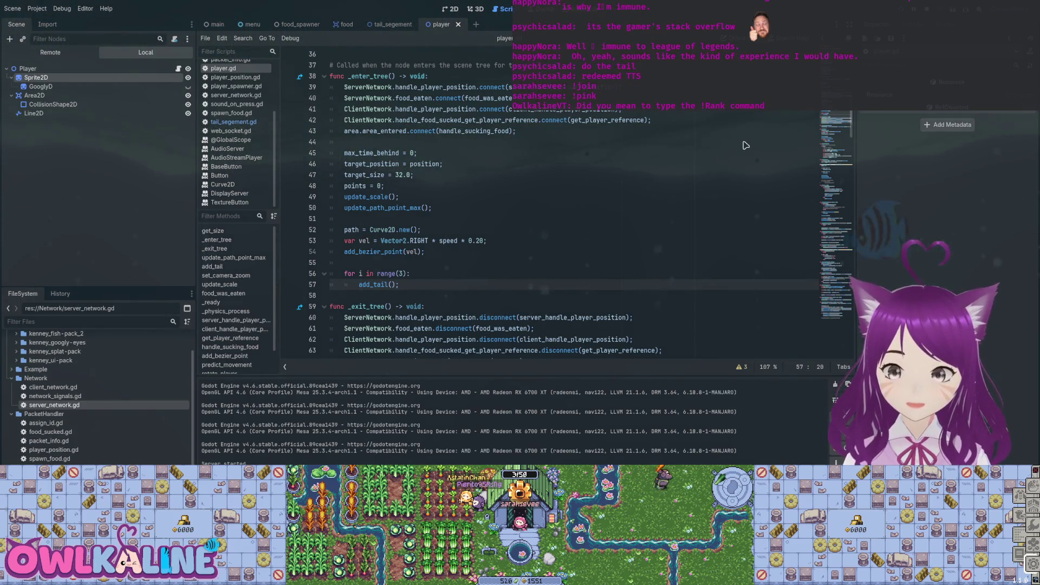
- Stop the game and jump to the line 37 error in tail_segement.gd, selecting get_point_in
key(F8)
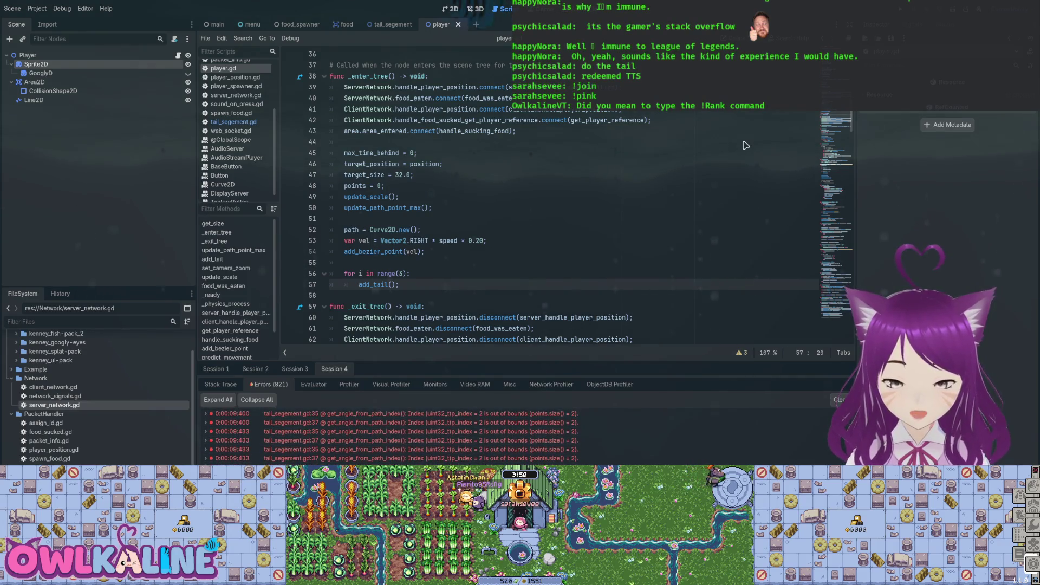
double_click(420, 440)
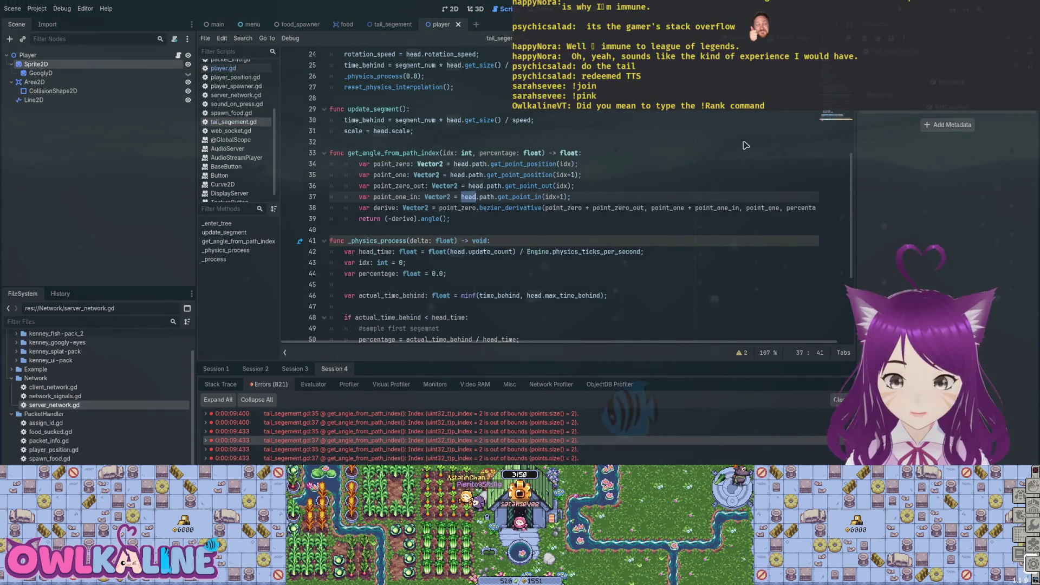
key(ctrl+Right)
key(Right)
key(ctrl+shift+Right)
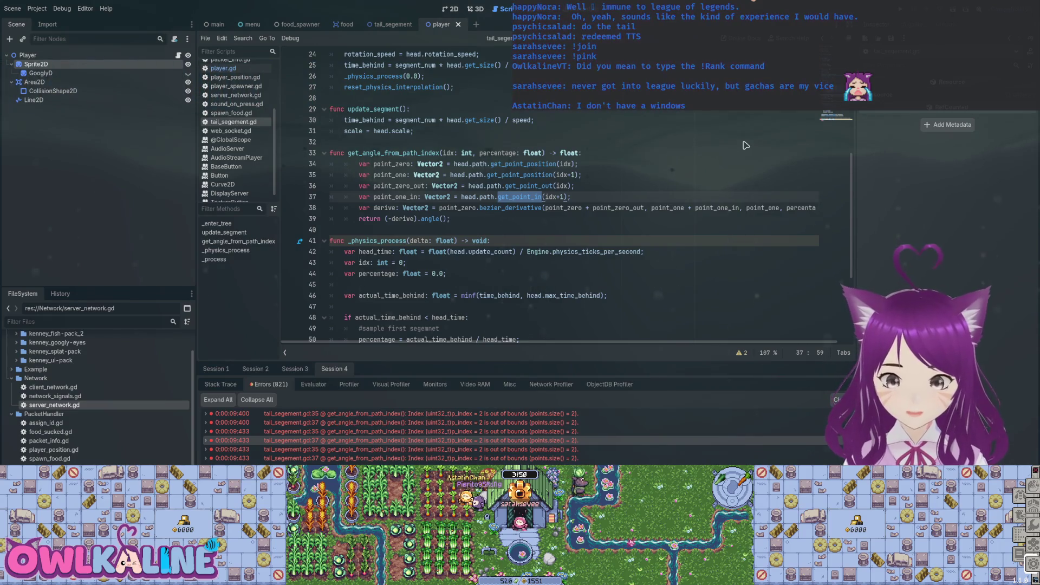
- Compare the line 35 and line 37 out-of-bounds errors in the Errors list
key(Down)
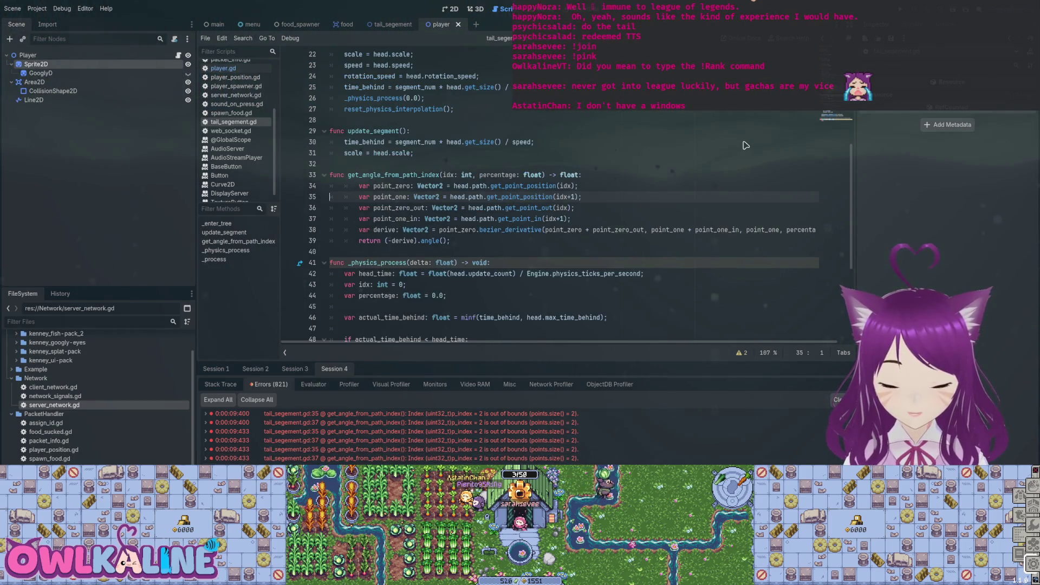
key(Up)
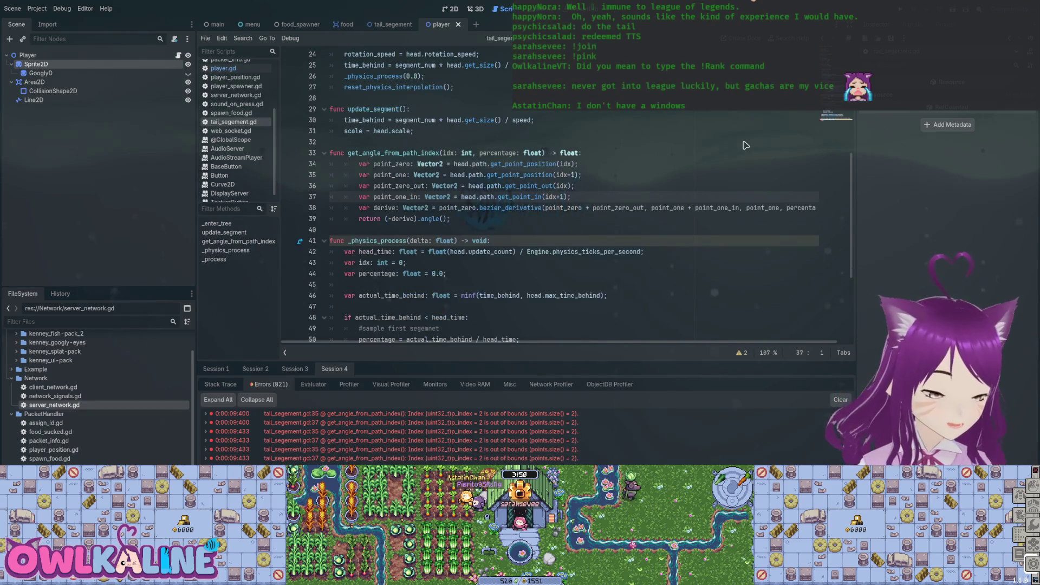
key(Up)
key(Up)
key(Up)
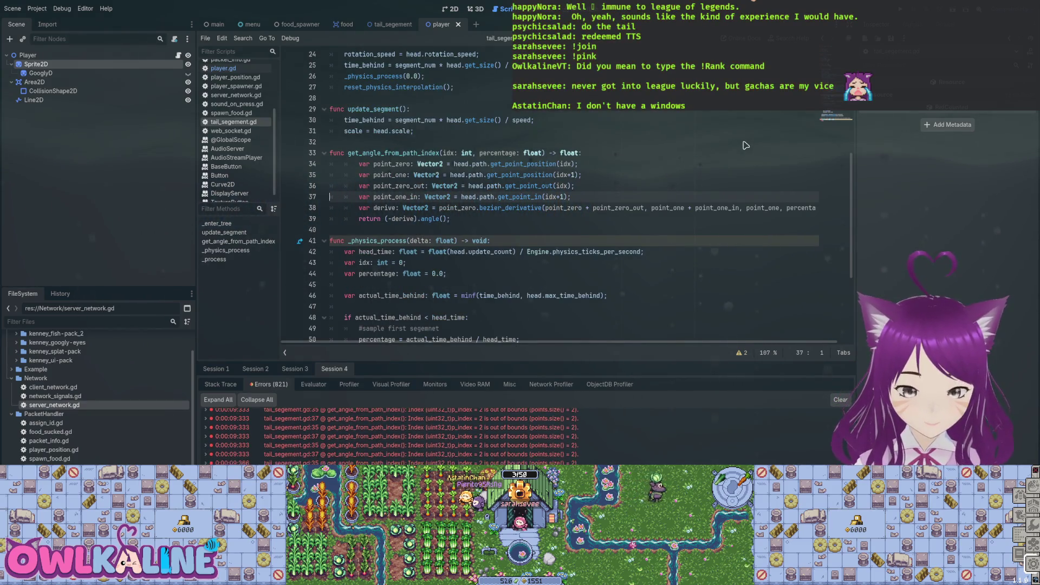
key(Down)
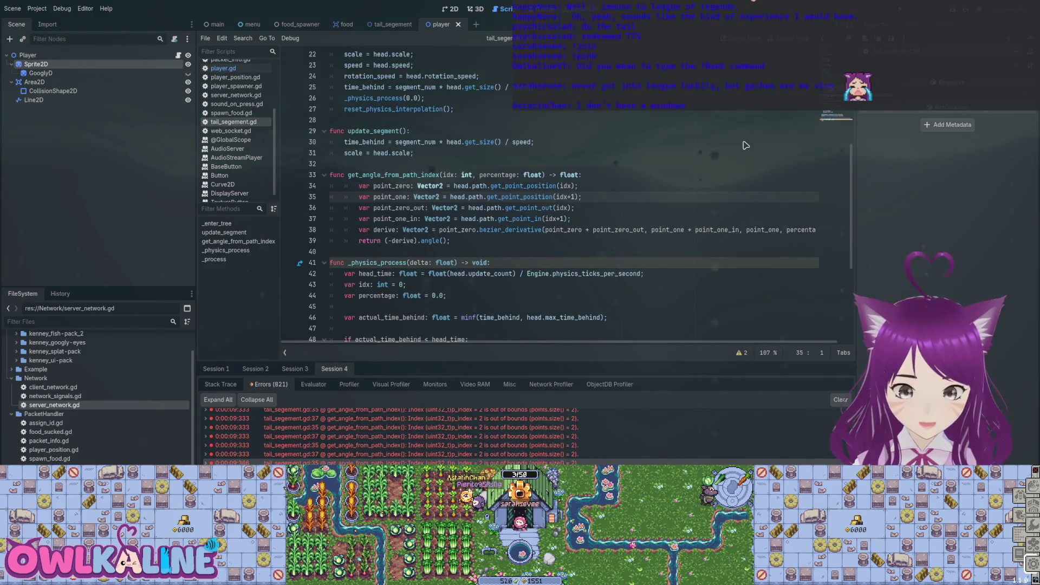
key(Down)
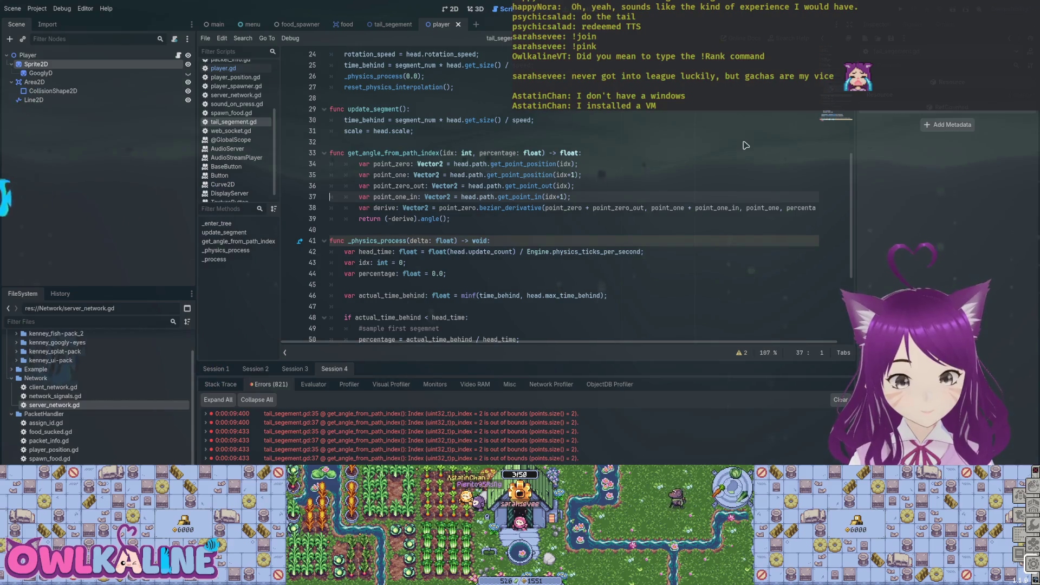
key(Up)
key(Up)
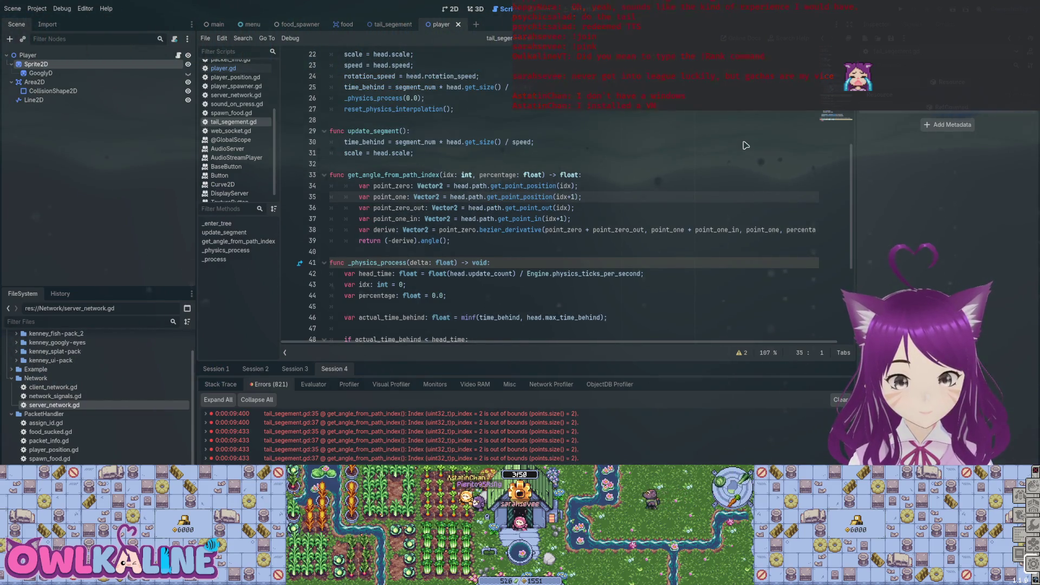
key(Up)
key(Up)
key(Up)
- Insert an indented blank line at the top of get_angle_from_path_index
key(Down)
key(End)
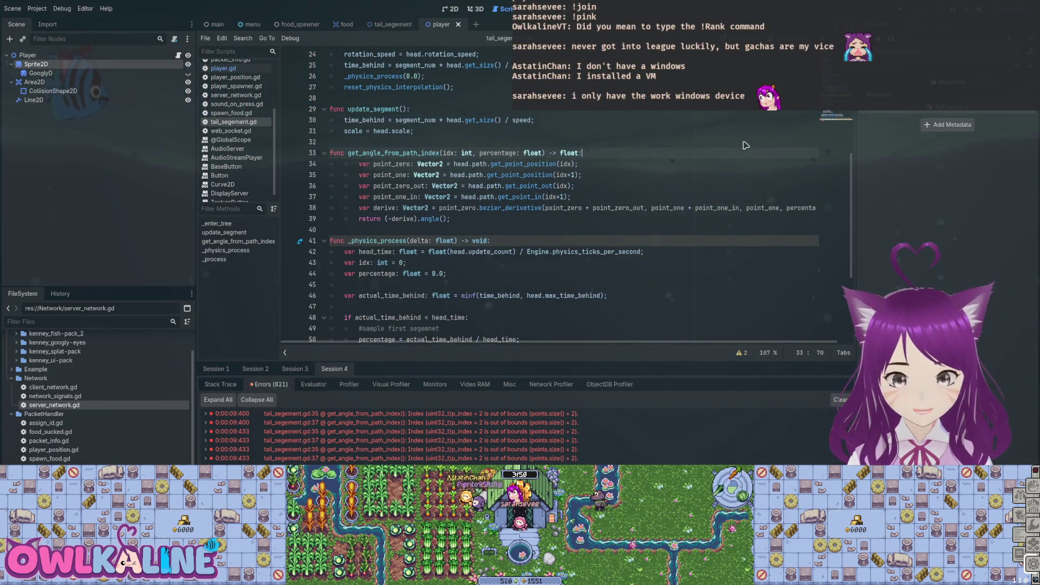
key(Return)
key(Tab)
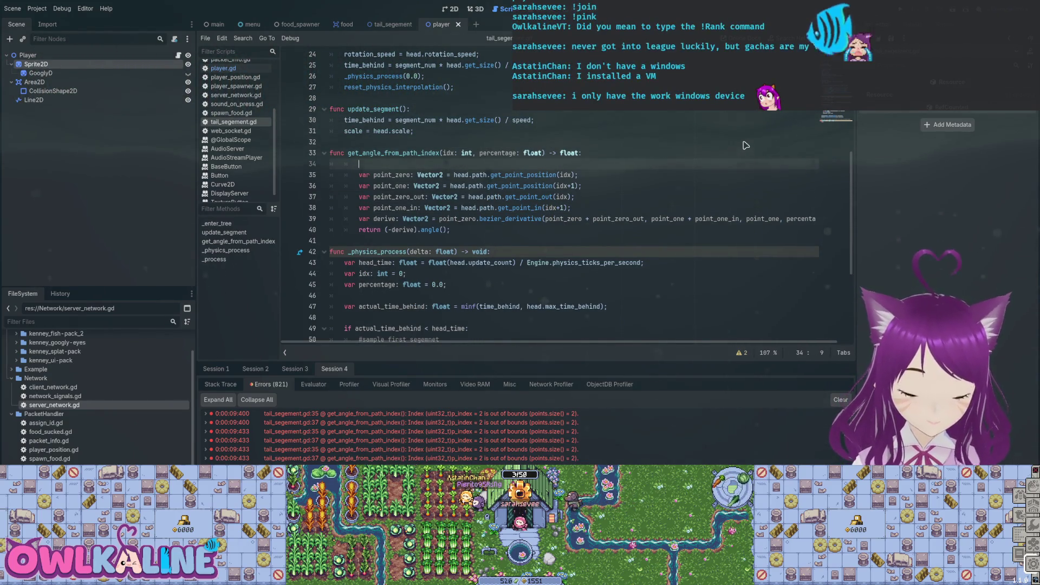
- Add push_warning(head.path.point_count) to get_angle_from_path_index, then run and stop the project
text((head.)
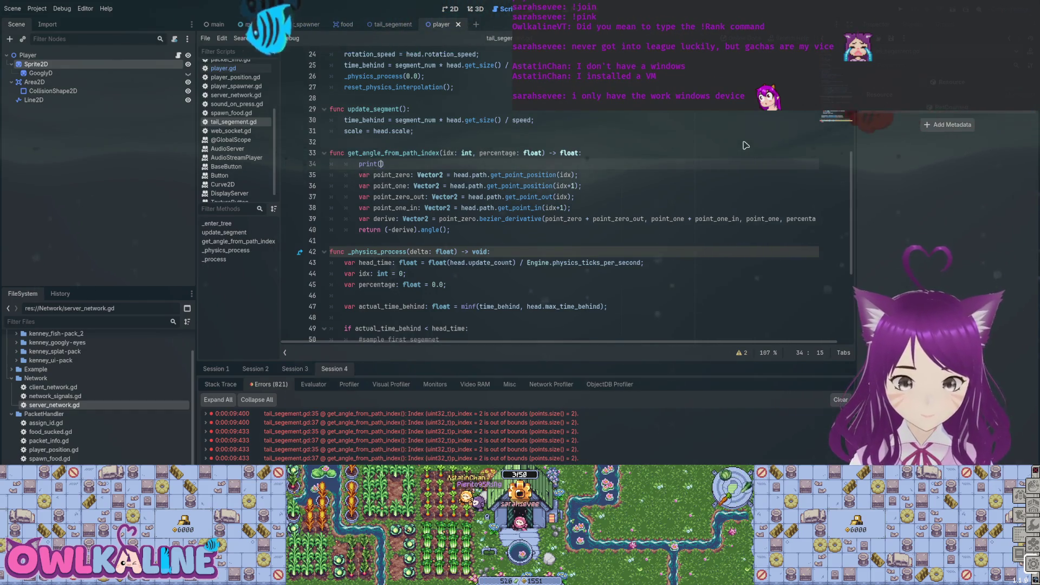
text(path.point_count))
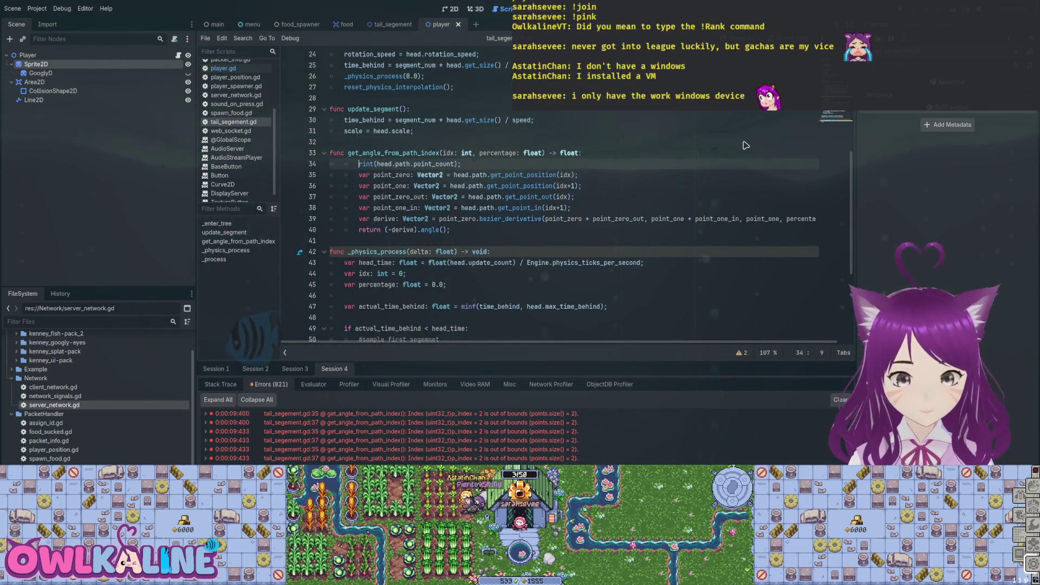
text(sh_w)
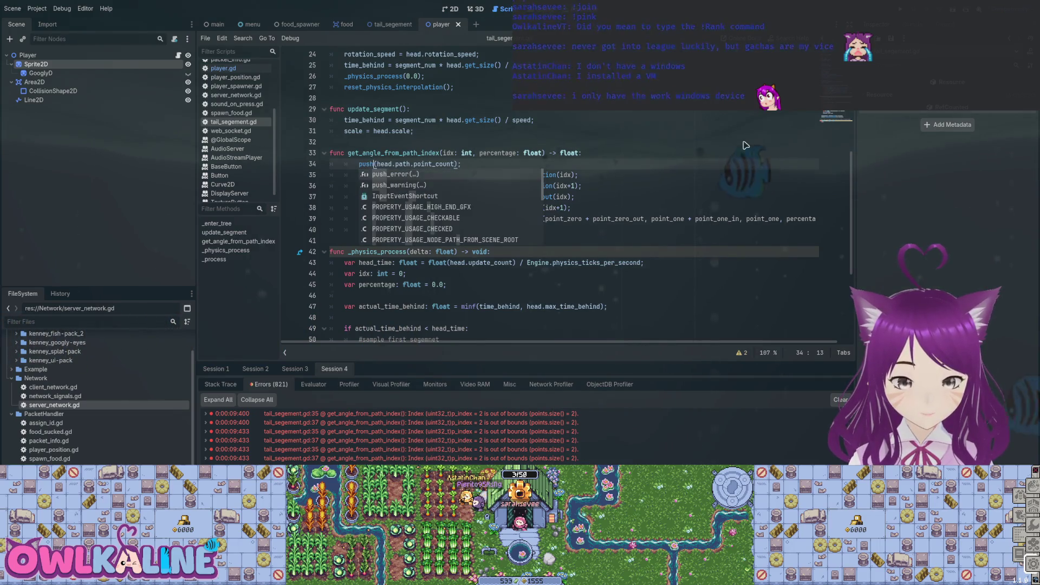
key(Return)
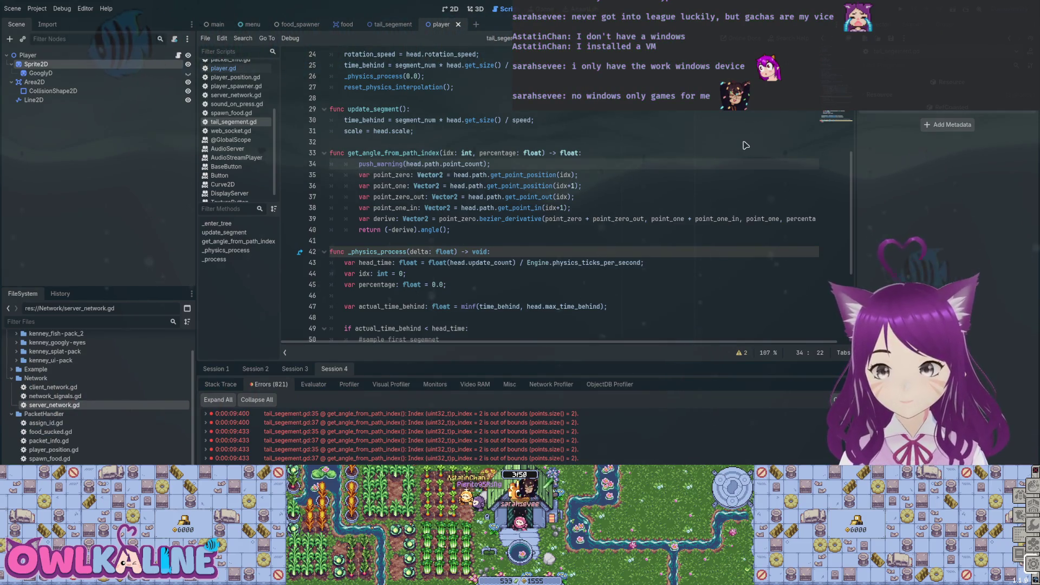
key(F5)
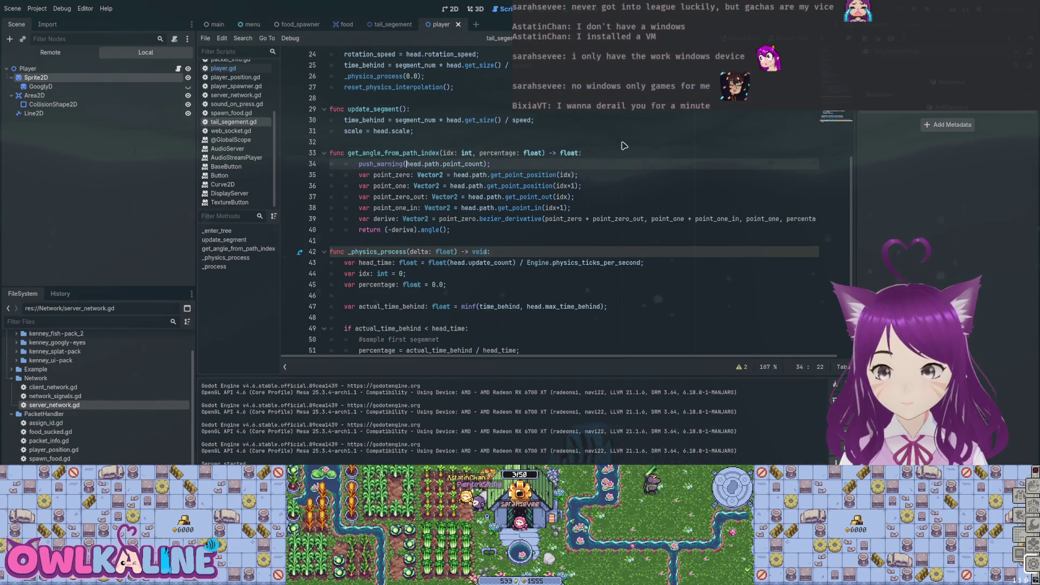
key(F8)
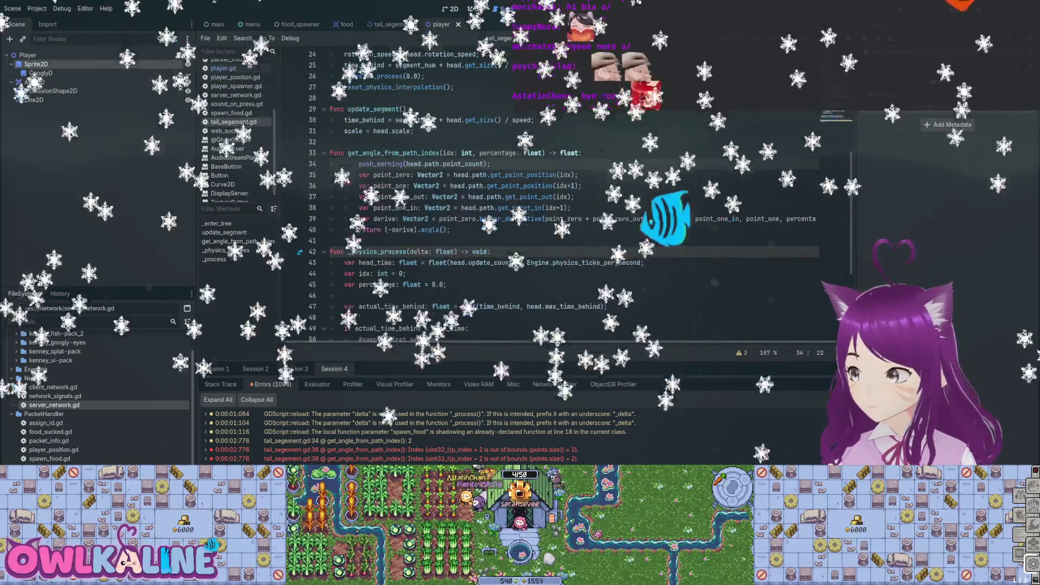
- Place the cursor on line 38 and review the warning reporting a point_count of 2
click(572, 208)
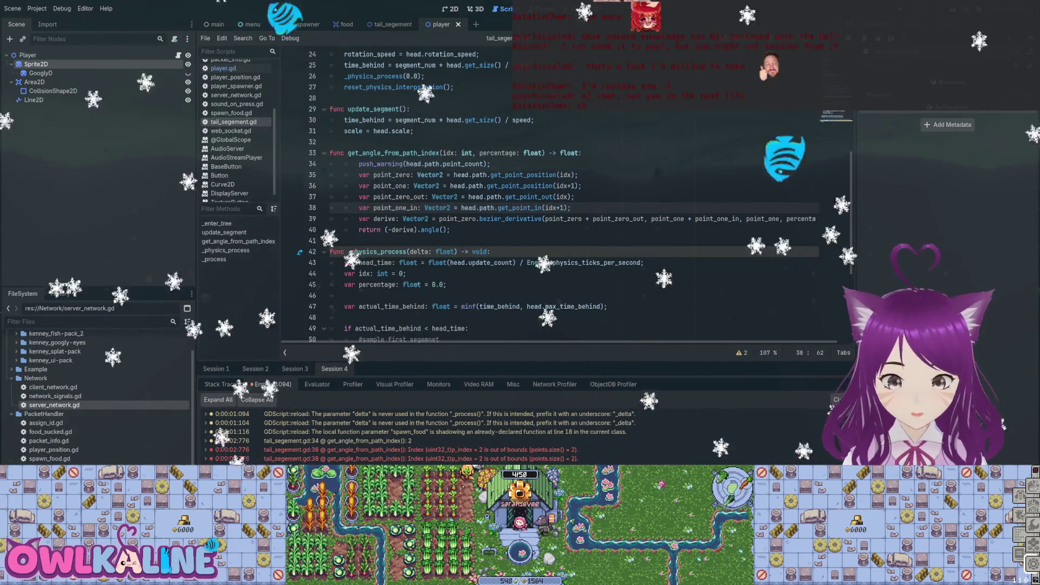
scroll(564, 195, down, 1)
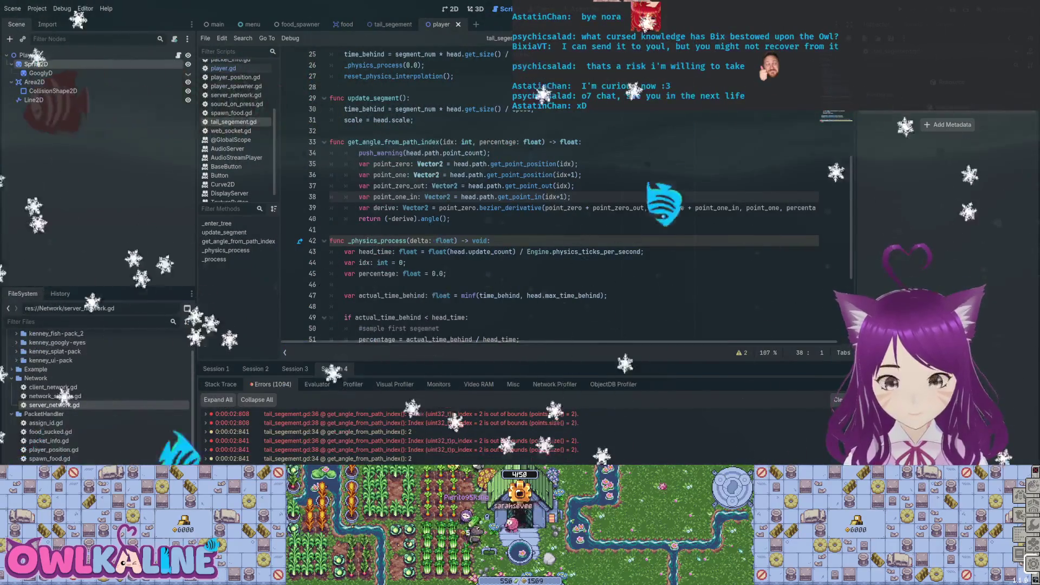
- Delete the for-range(3) add_tail loop from _enter_tree in player.gd
click(223, 69)
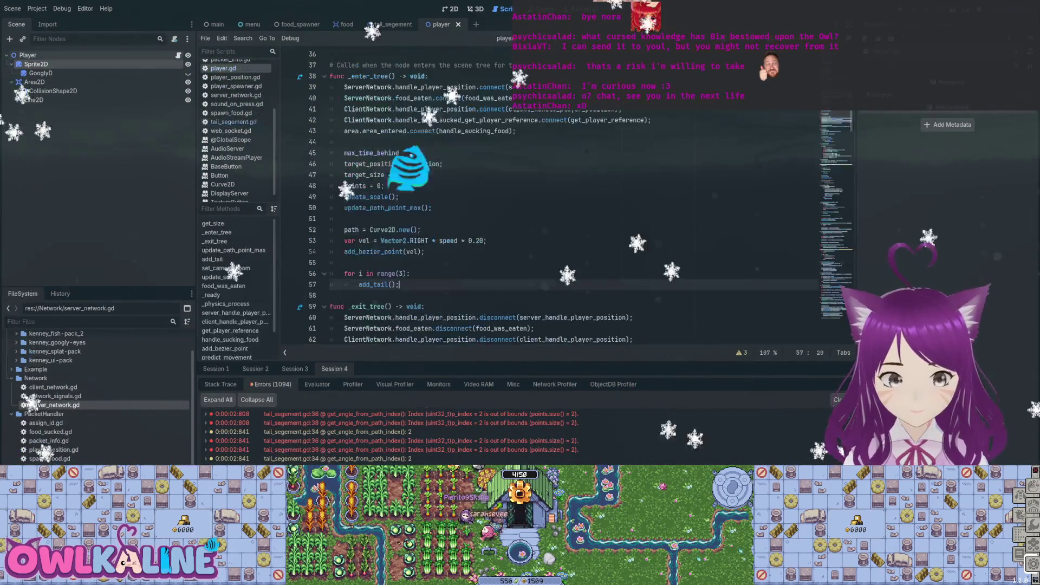
key(shift+Up)
key(shift+Up)
key(shift+Up)
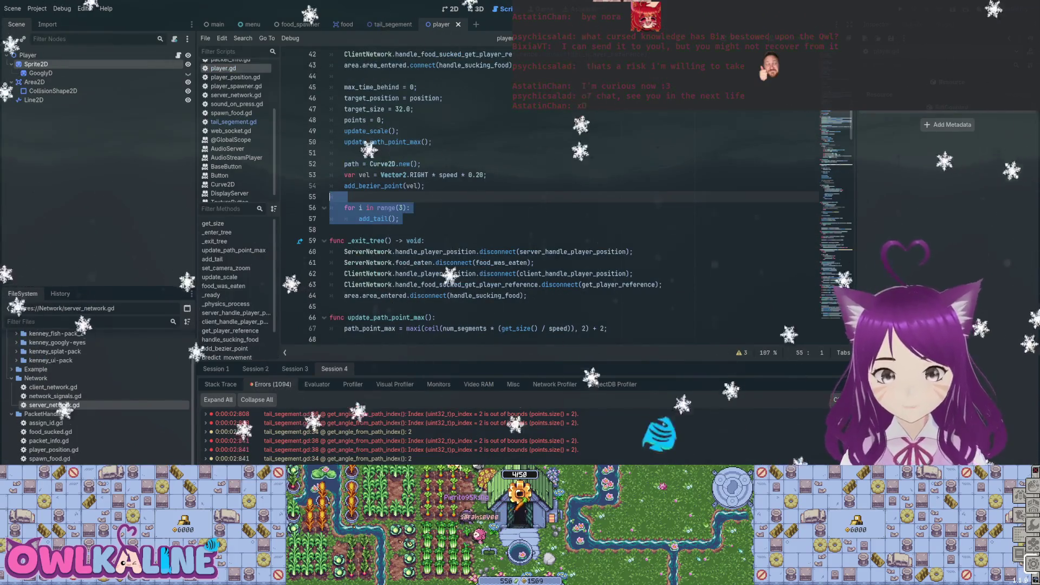
key(BackSpace)
key(Return)
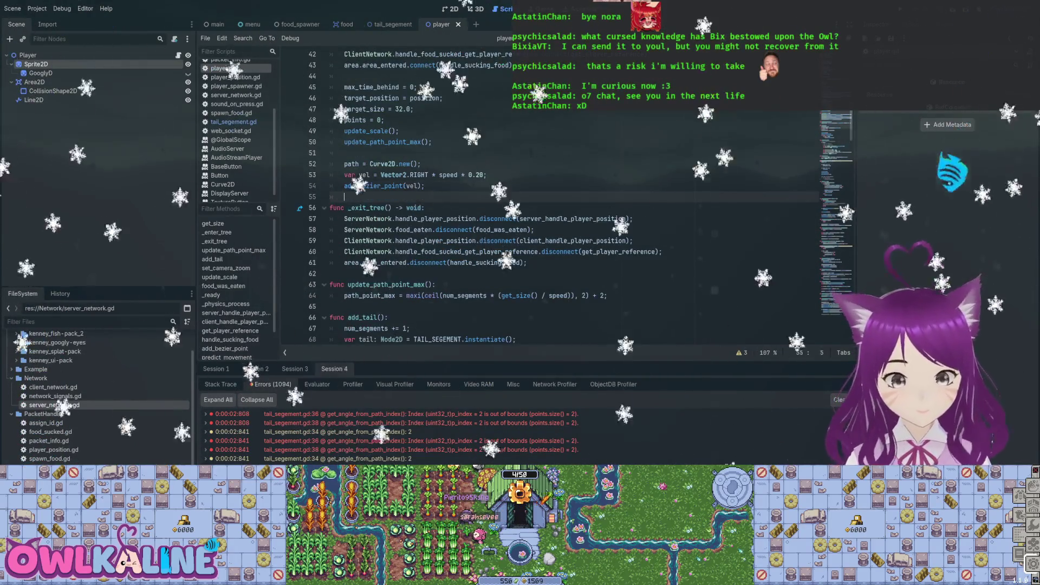
key(BackSpace)
- Declare var tails_to_spawn: int = 0 below path_point_max and save
scroll(542, 195, up, 9)
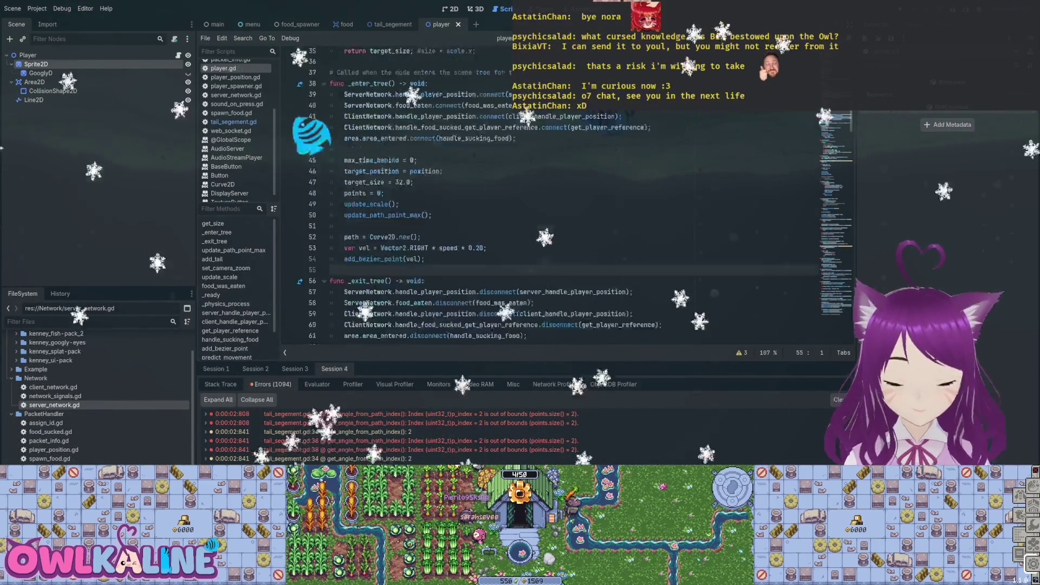
scroll(542, 196, up, 1)
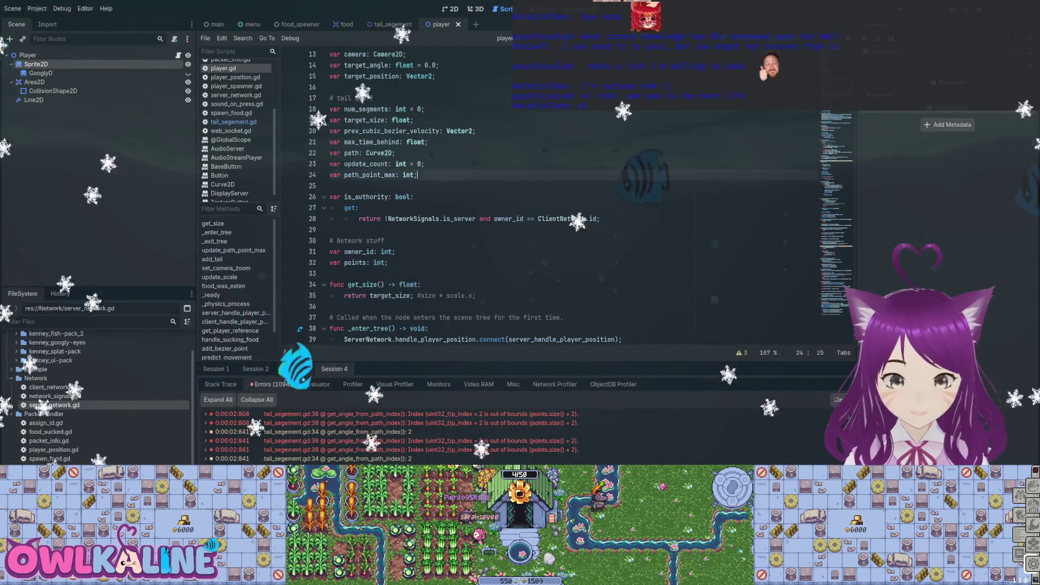
click(417, 175)
key(Return)
key(Return)
text(ver )
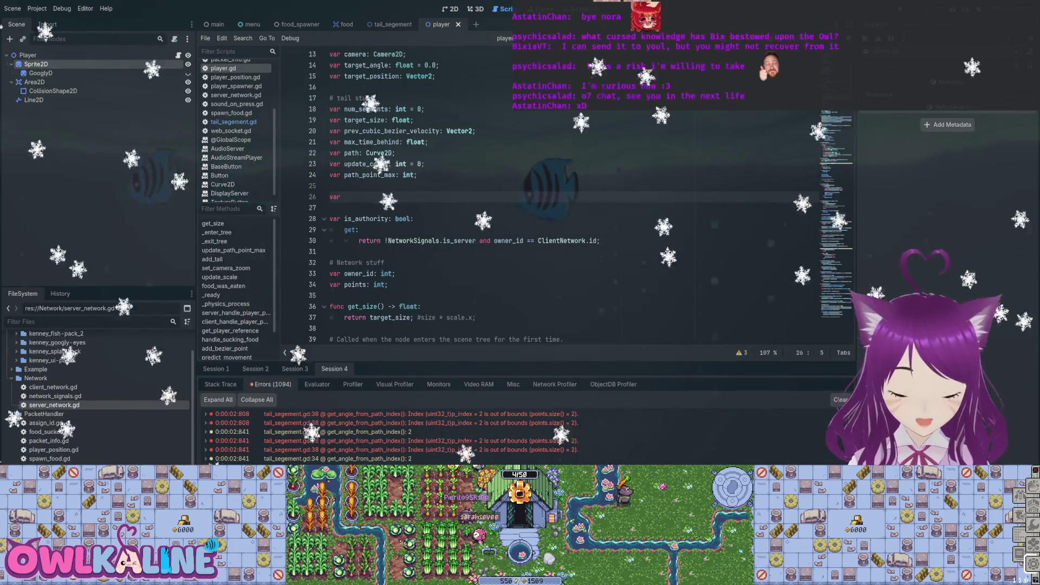
text(tails)
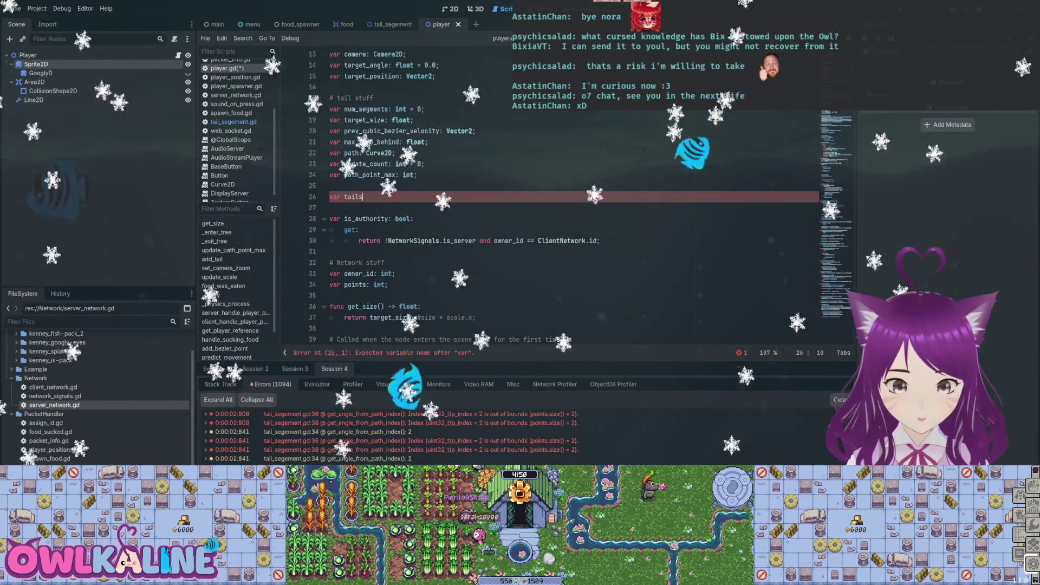
text(_to_spawn:)
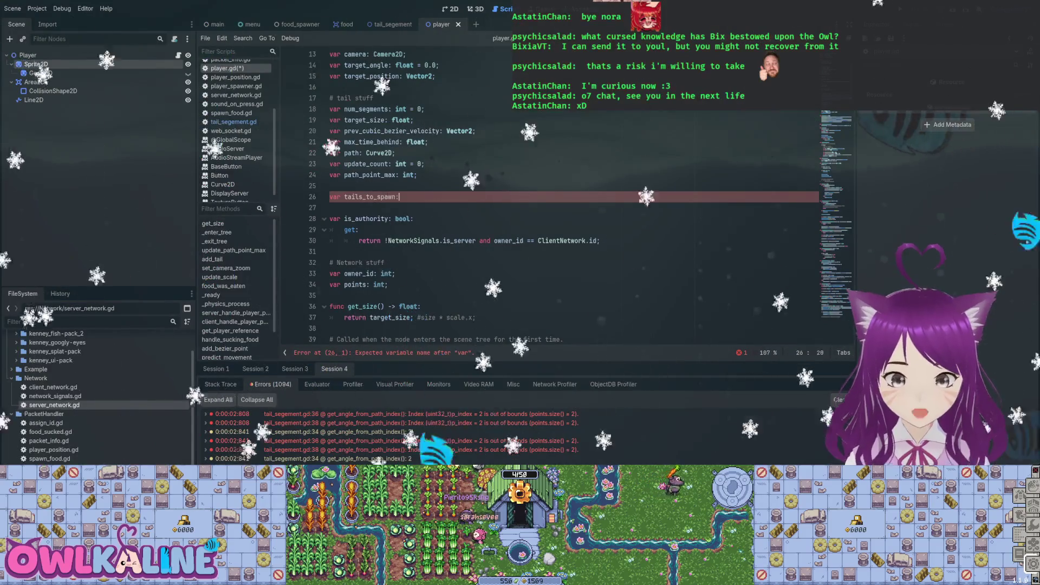
text( int = 0;)
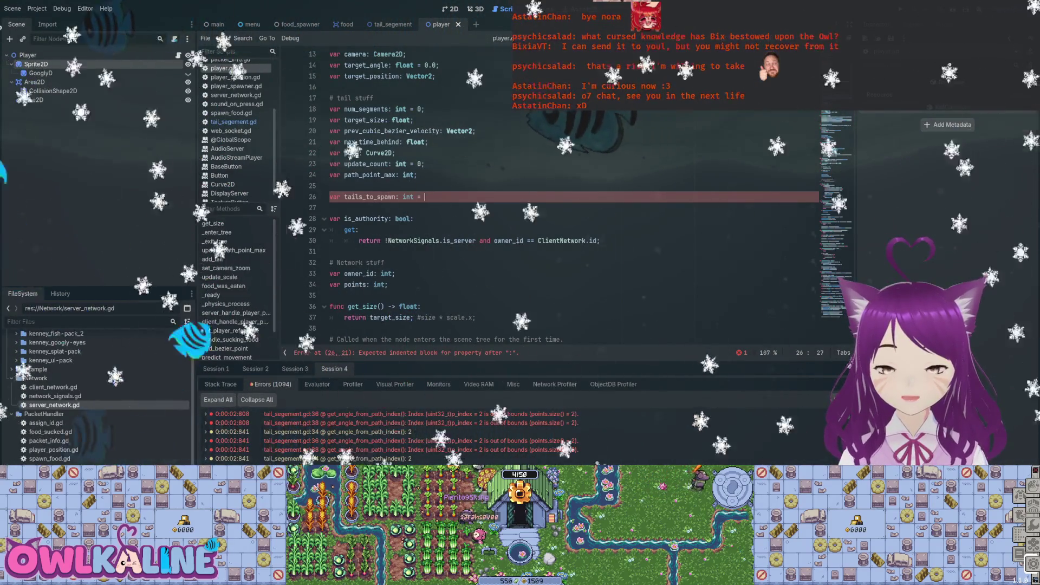
key(ctrl+s)
- Set tails_to_spawn = 3 at the end of _enter_tree and save player.gd
scroll(542, 196, down, 7)
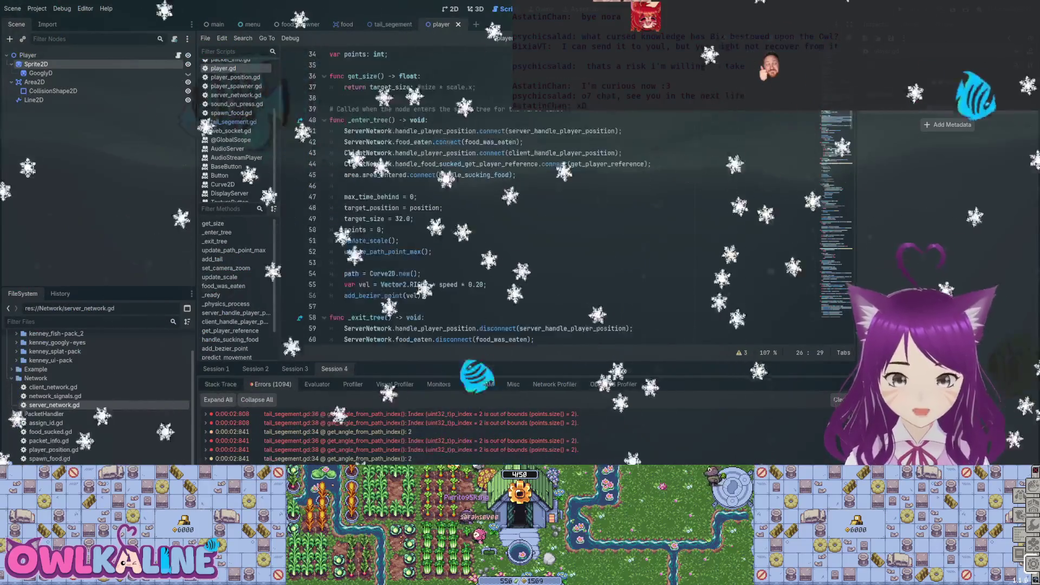
click(428, 295)
key(Return)
key(Return)
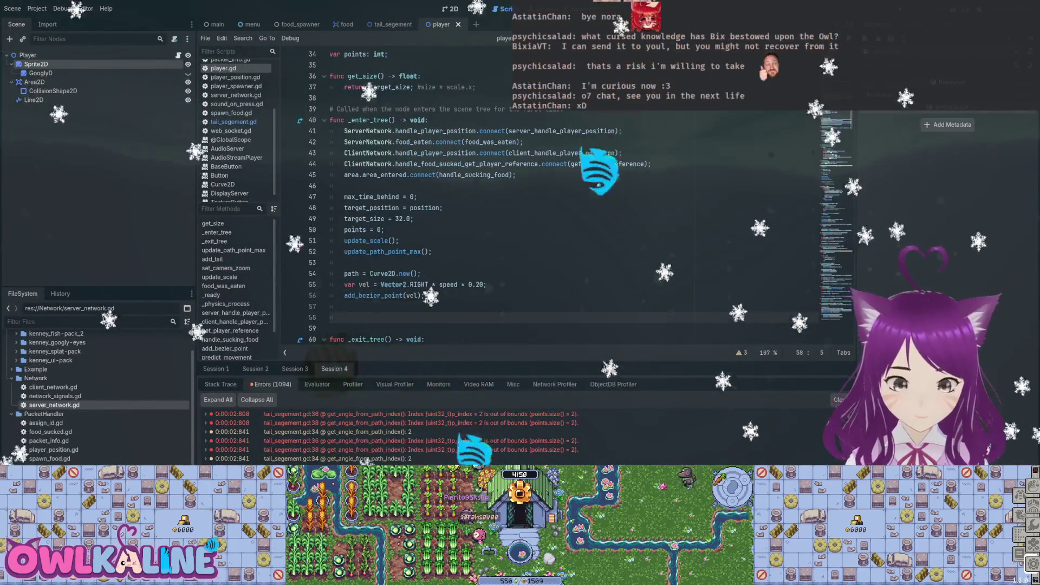
text(tail)
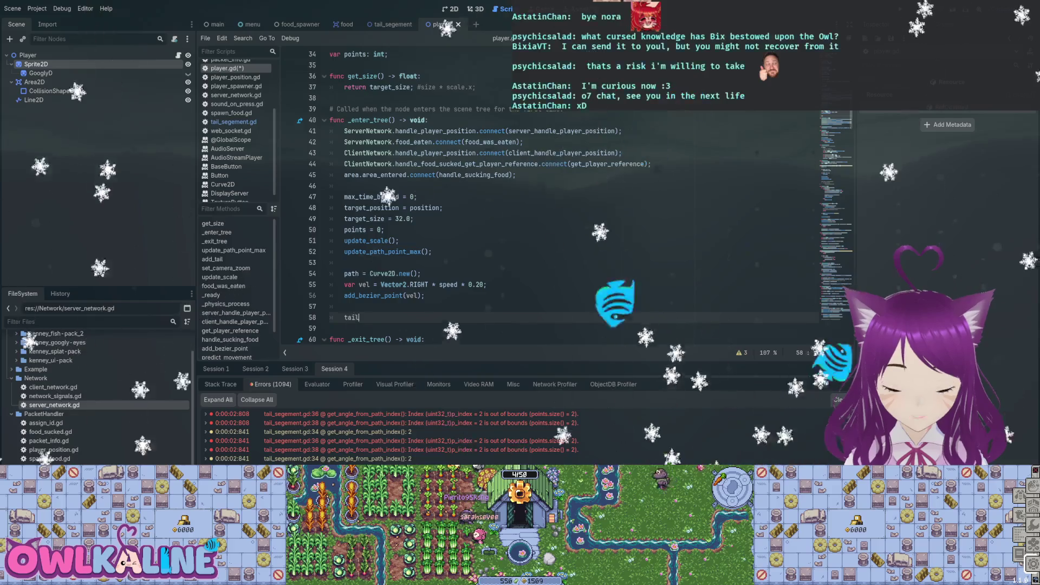
text(s_to_spawn = 3;)
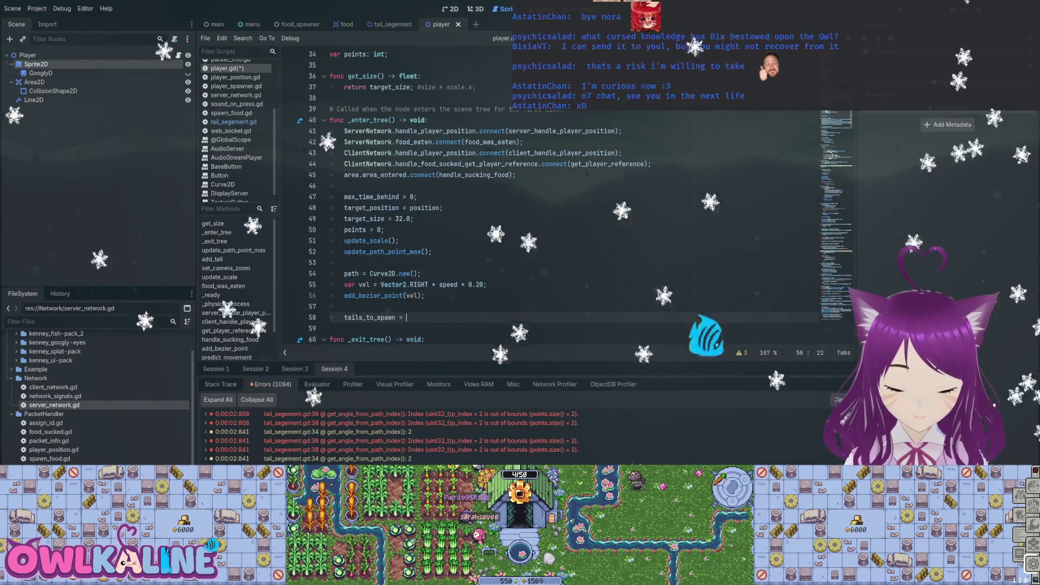
key(ctrl+s)
scroll(542, 216, down, 10)
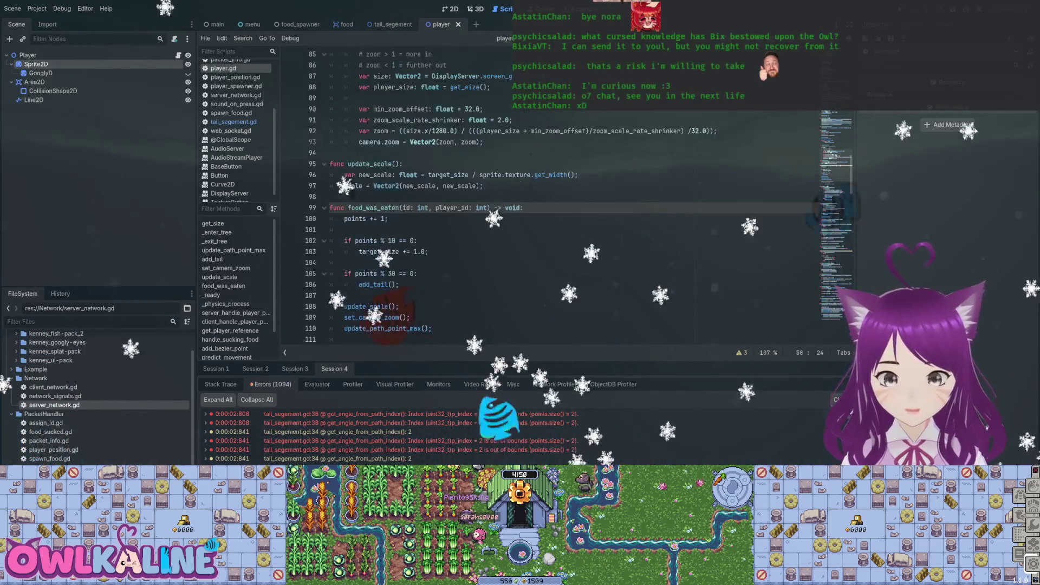
- Place the caret at the end of the set_camera_zoom() call in player.gd's _ready
scroll(541, 195, down, 9)
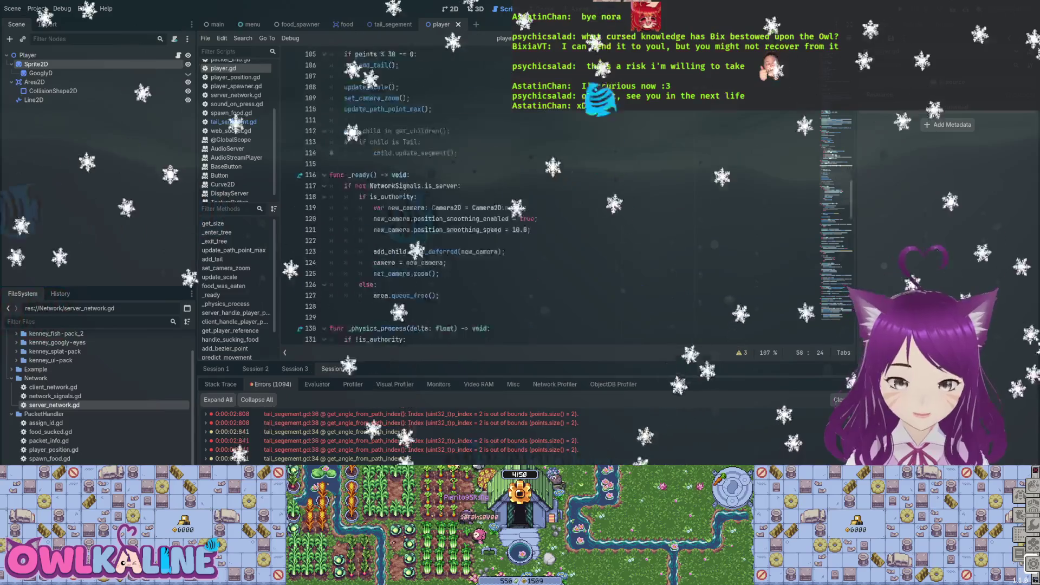
scroll(542, 196, up, 2)
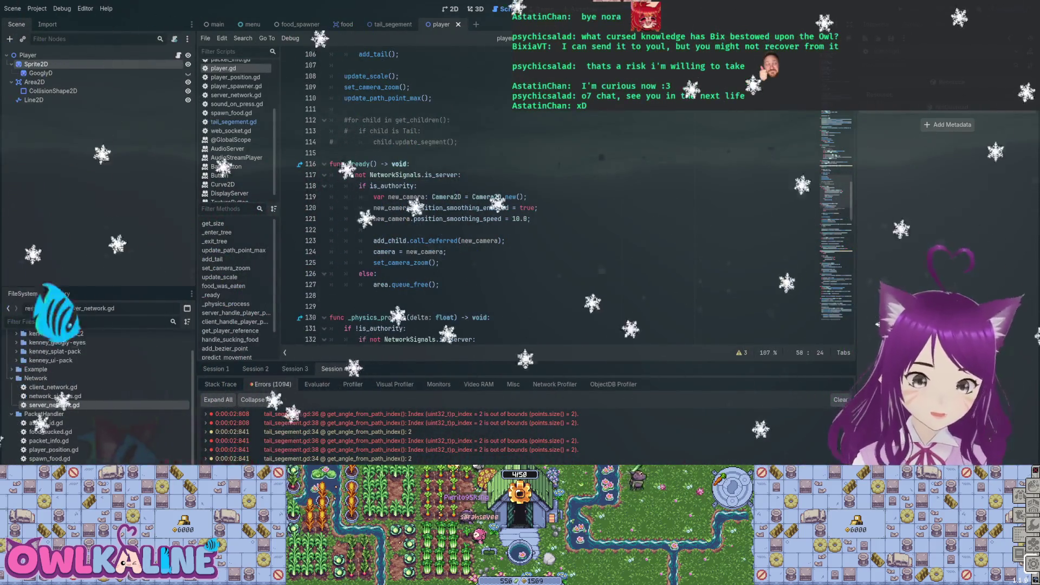
click(439, 262)
click(440, 284)
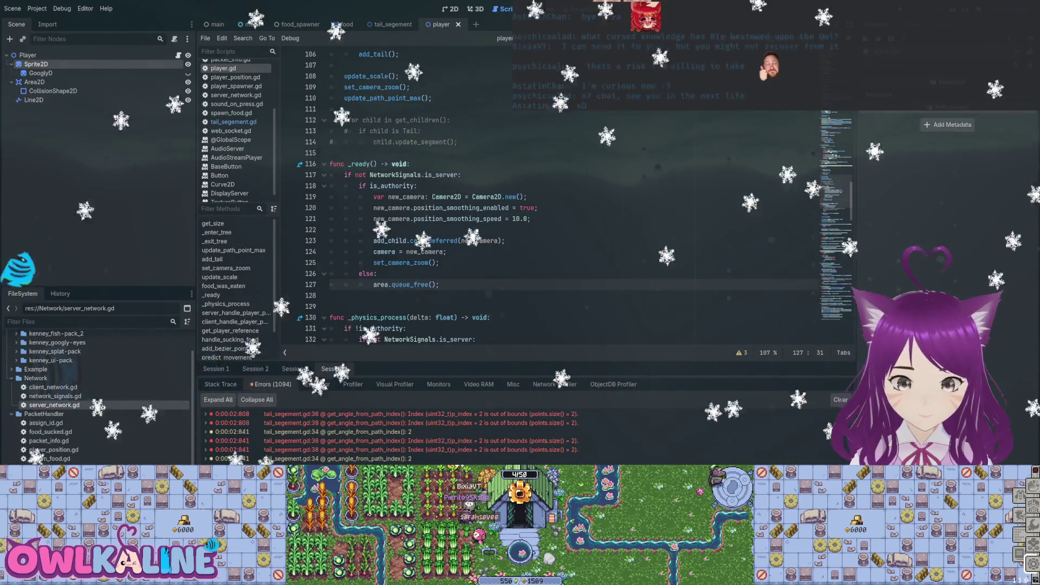
scroll(542, 195, down, 3)
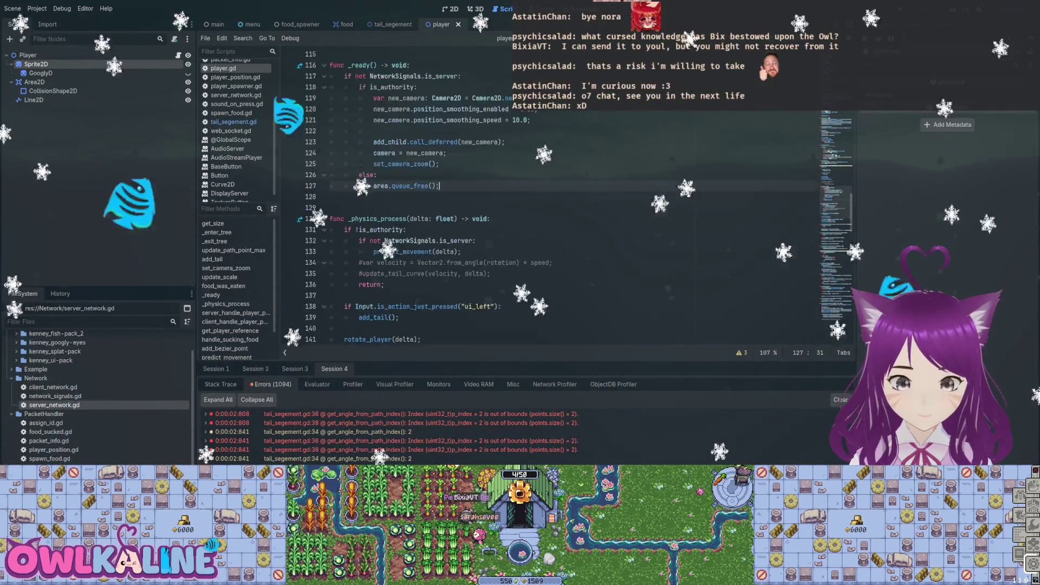
scroll(542, 195, up, 2)
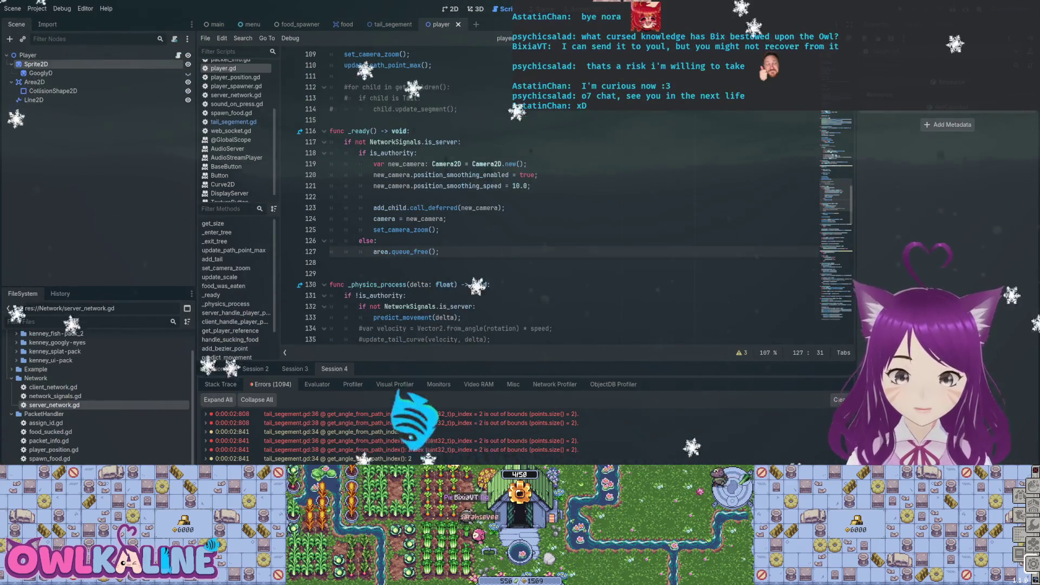
click(421, 218)
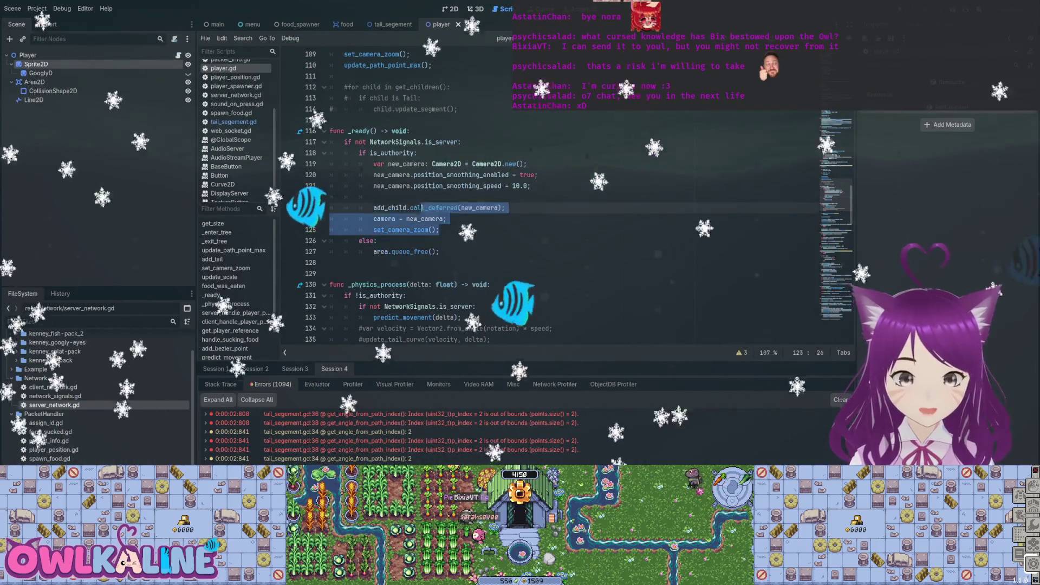
click(377, 240)
click(439, 230)
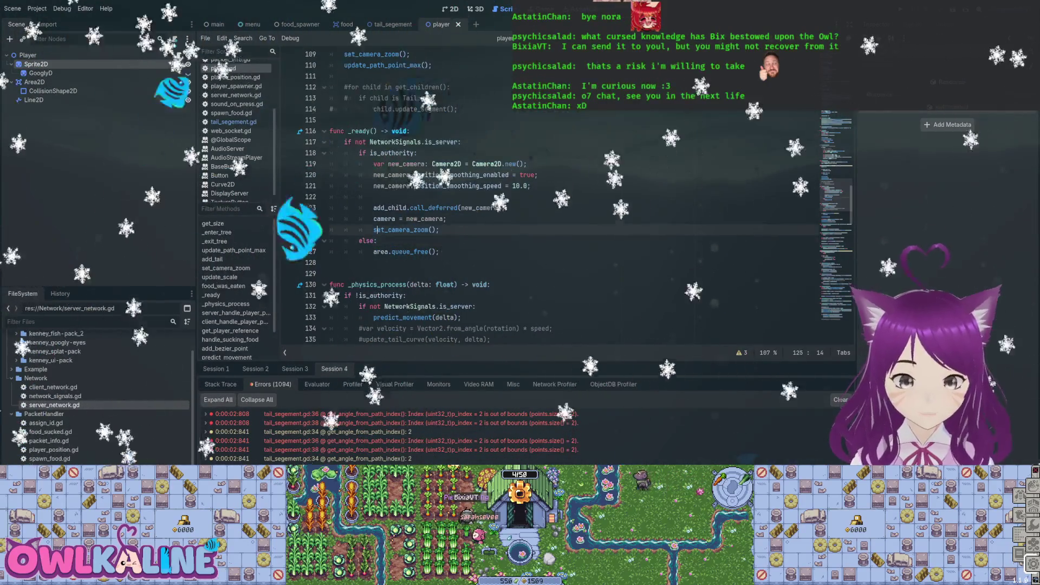
- Add a 'for i in range(5):' loop calling add_tail() below it and run the project
key(Return)
key(Return)
text(i in range()5):)
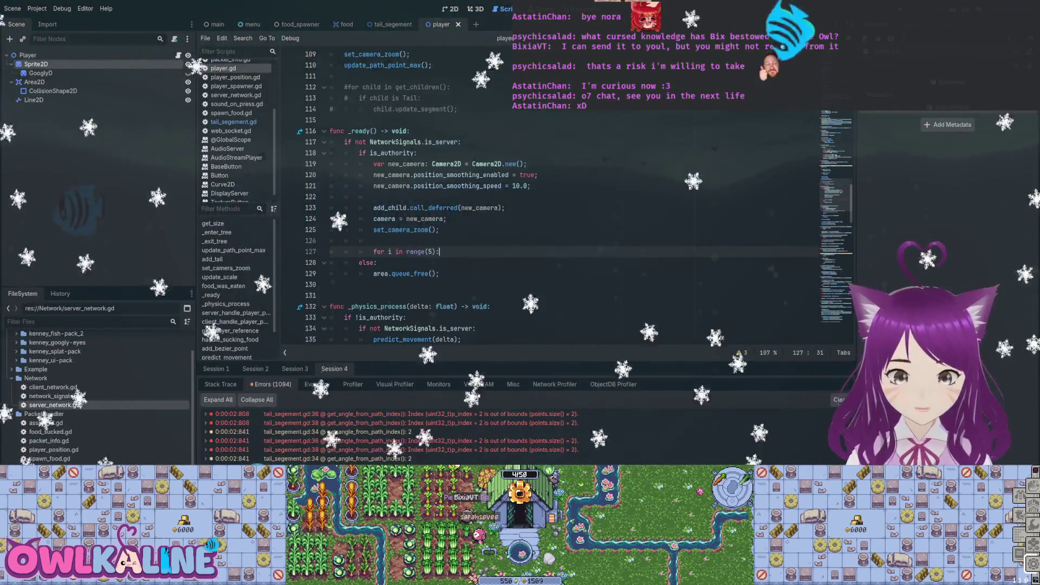
text(:)
key(Return)
text(add_tail())
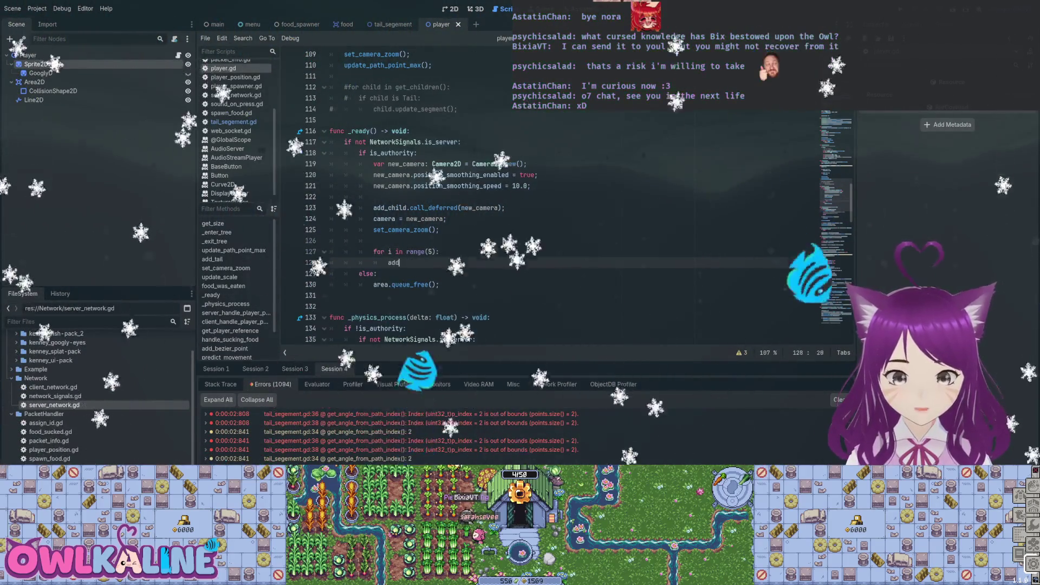
text(;)
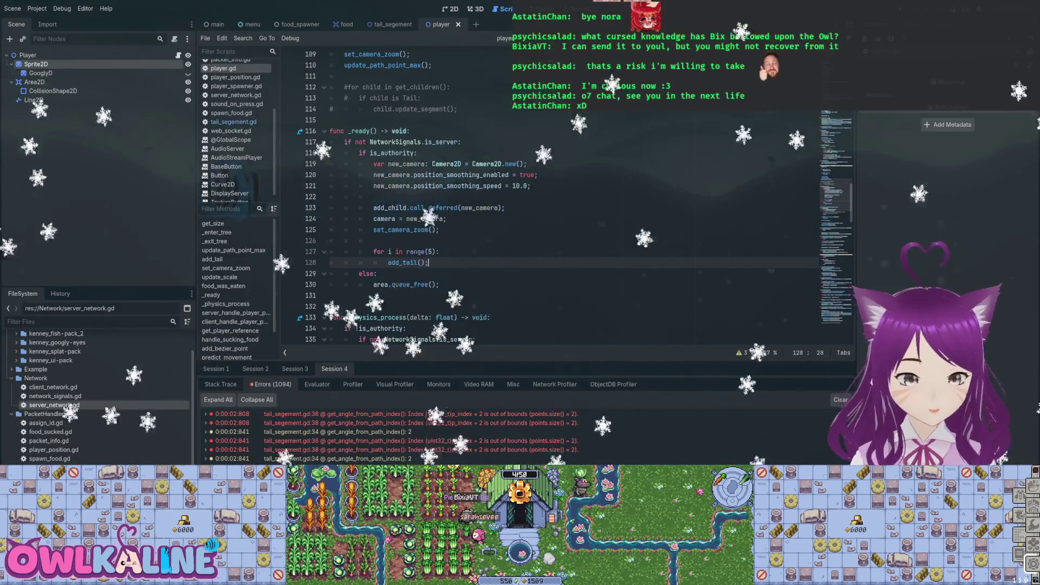
key(F5)
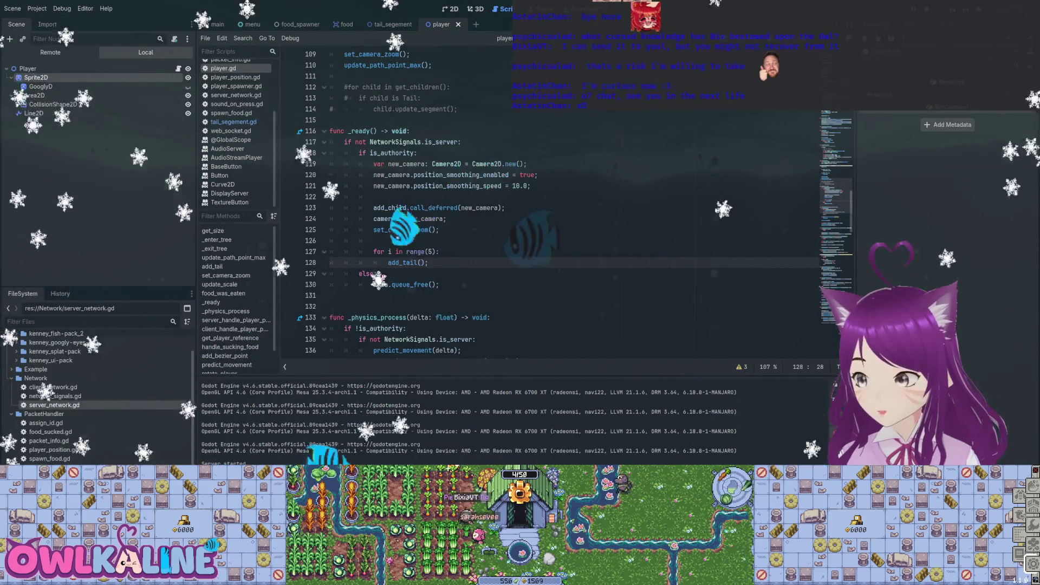
- Bring up the Fimshio (DEBUG) game window, shift it slightly left, and join as CLIENT
key(F5)
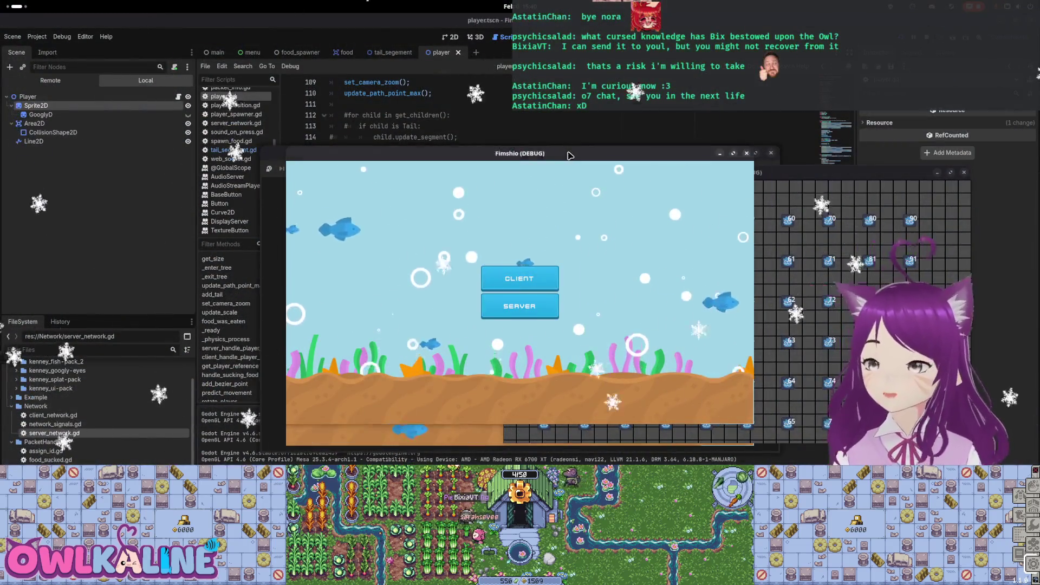
drag(568, 155, 558, 160)
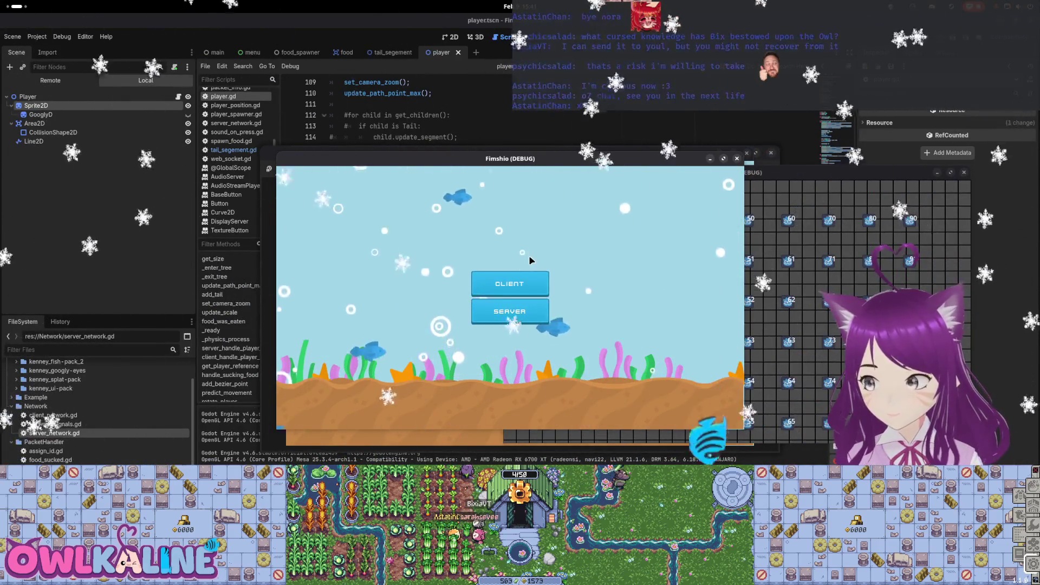
click(528, 286)
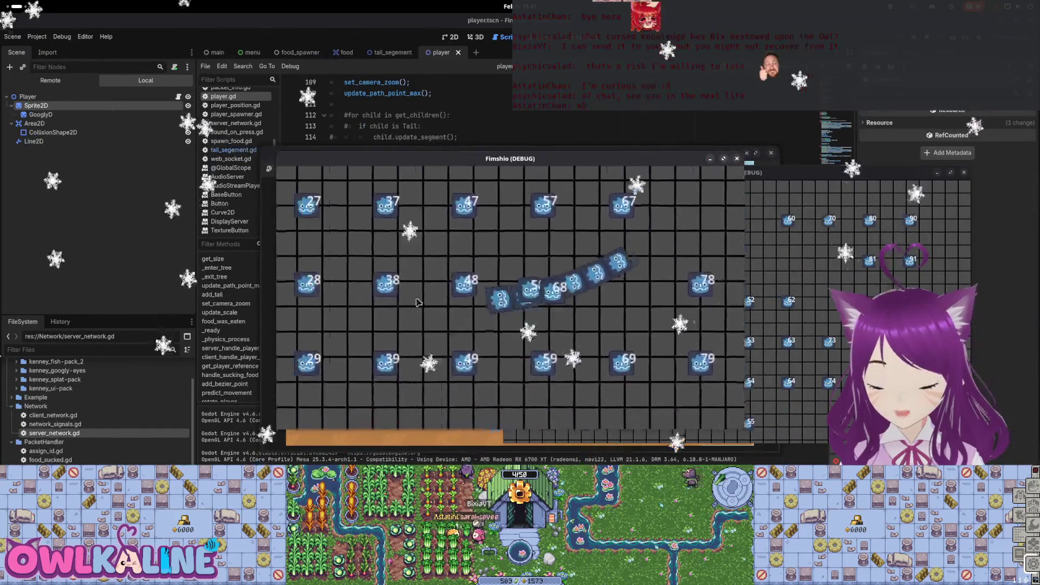
- Stop the running game with F8 after watching the snake's tails
key(F8)
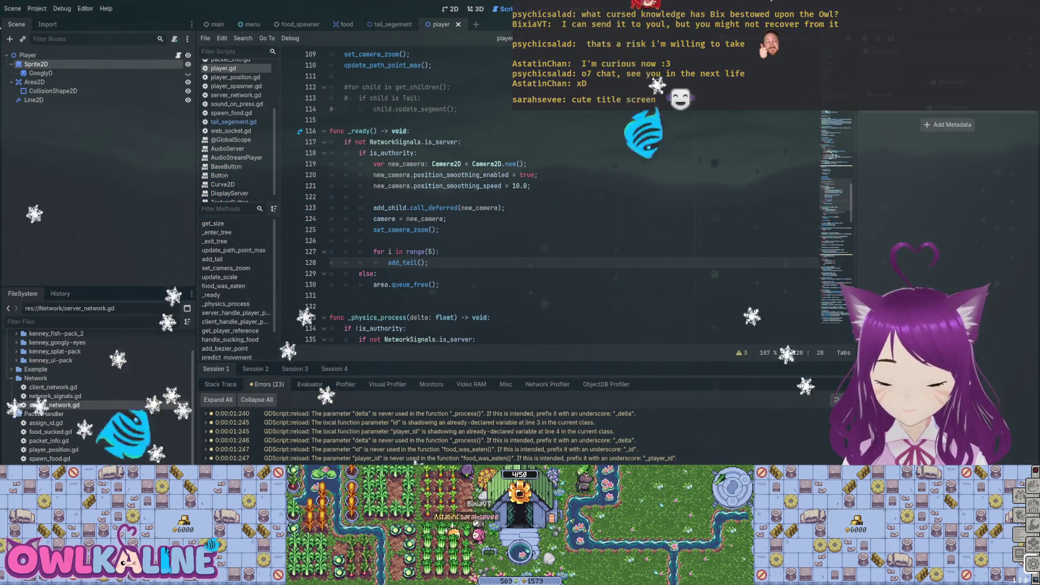
- Delete the temporary range(5) add_tail loop from _ready
key(shift+Up)
key(shift+Up)
key(shift+Home)
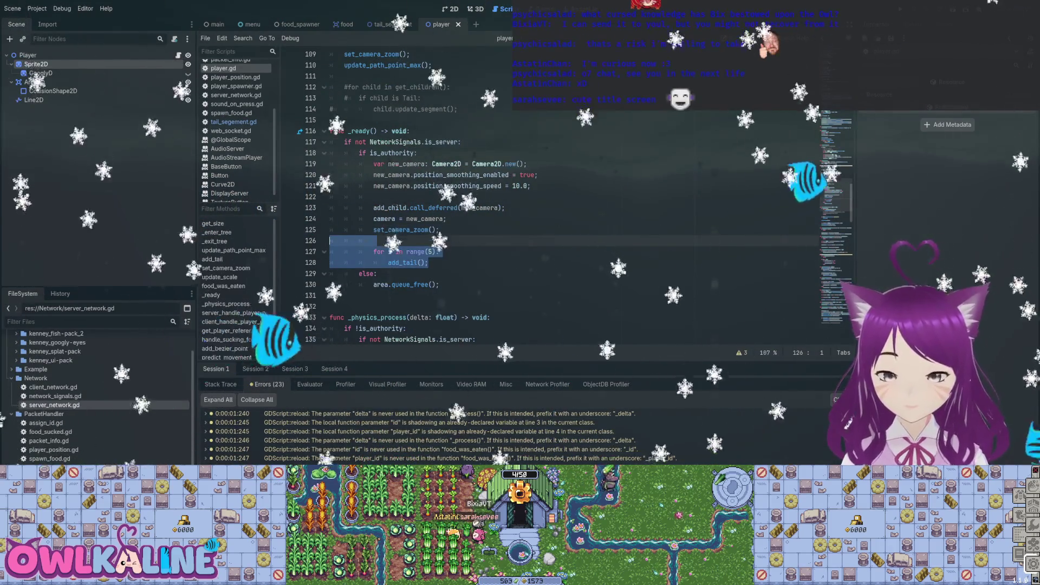
key(BackSpace)
key(BackSpace)
scroll(542, 195, down, 5)
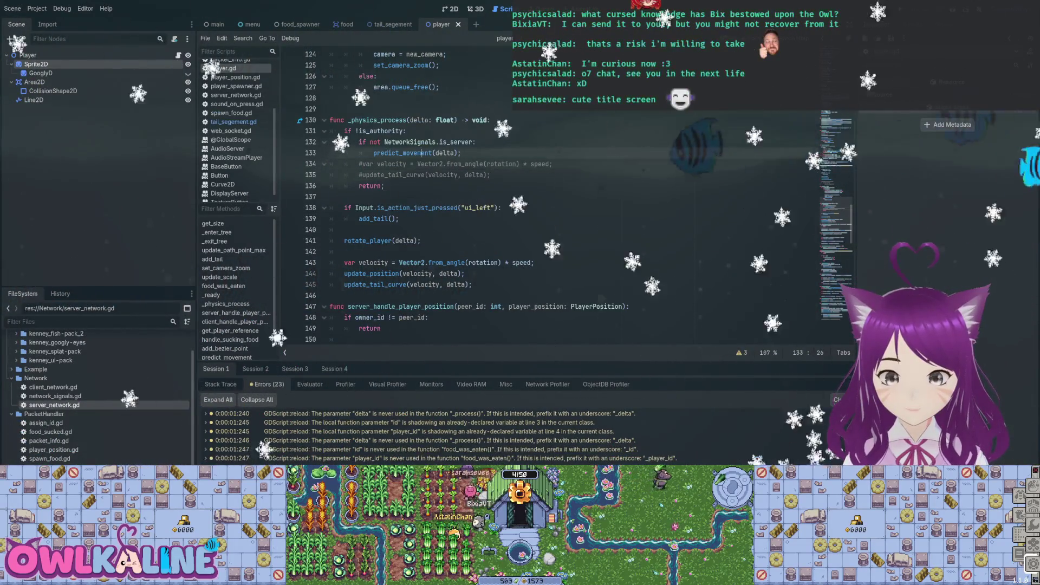
scroll(542, 196, down, 3)
- After update_tail_curve in _physics_process, start an 'if tails_to_spawn > 0:' condition
click(381, 87)
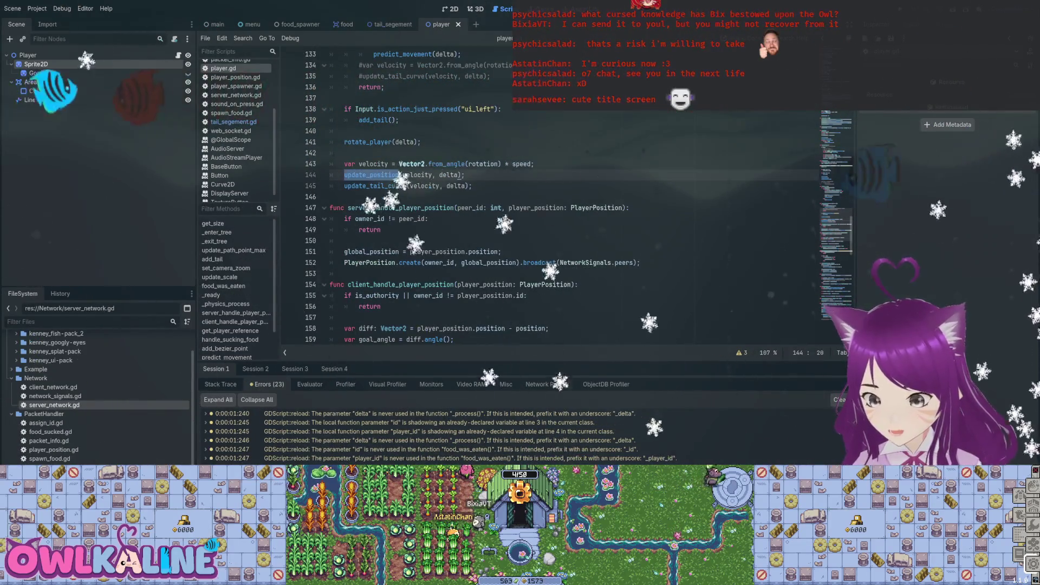
scroll(436, 227, up, 1)
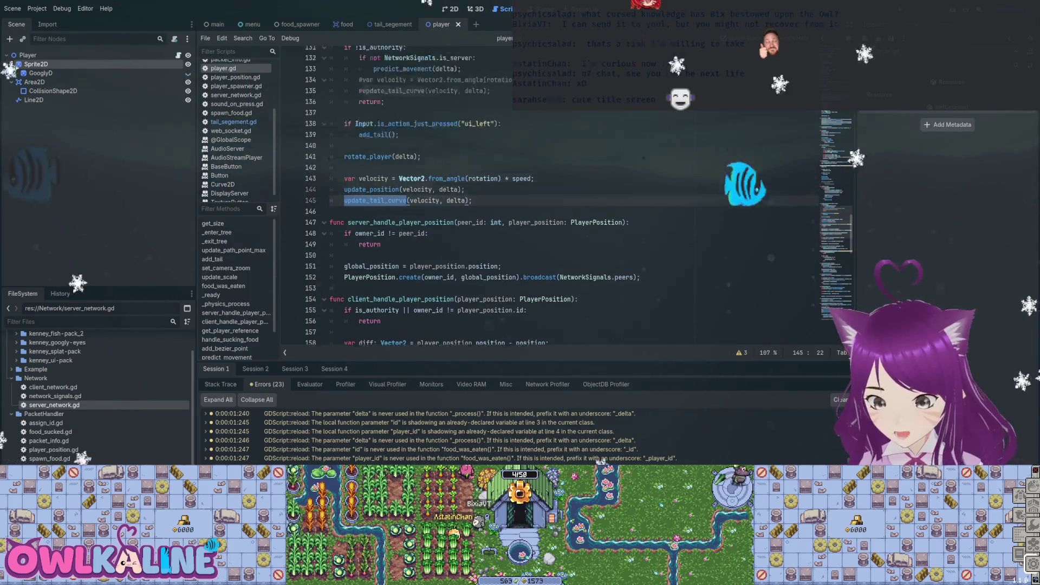
scroll(542, 195, up, 1)
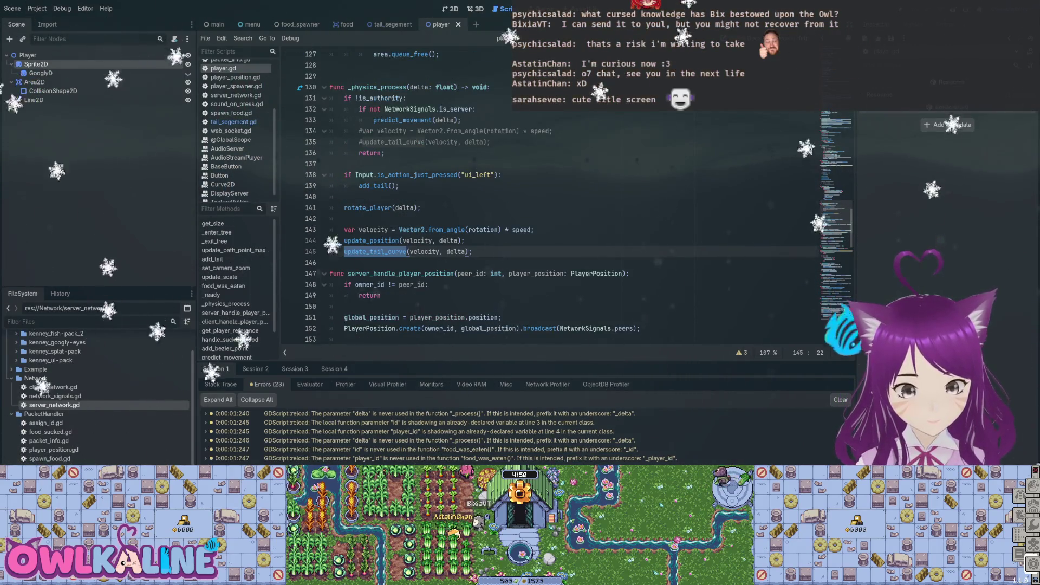
key(Return)
key(Return)
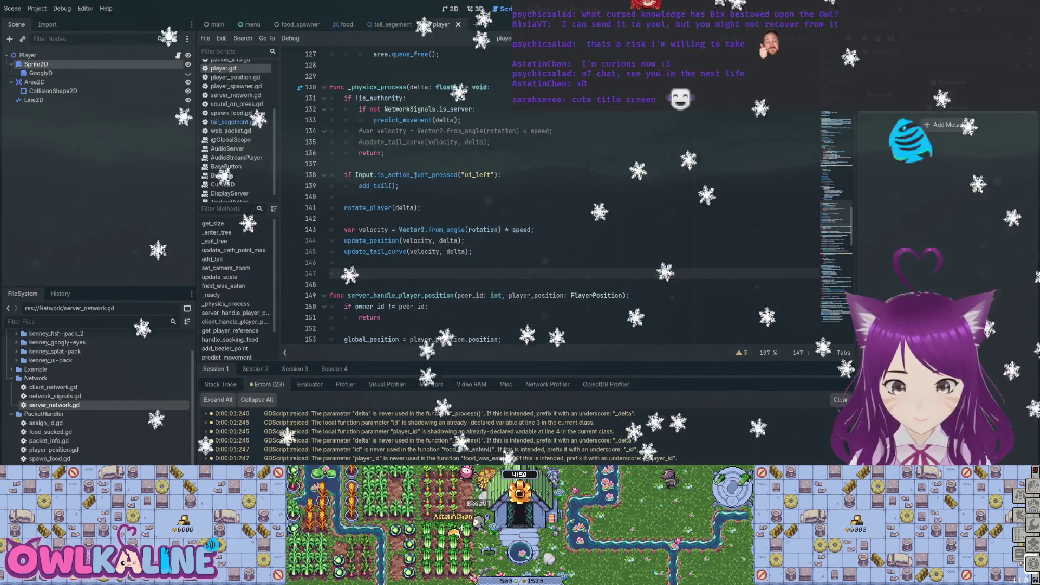
text(if num)
key(BackSpace)
key(BackSpace)
key(BackSpace)
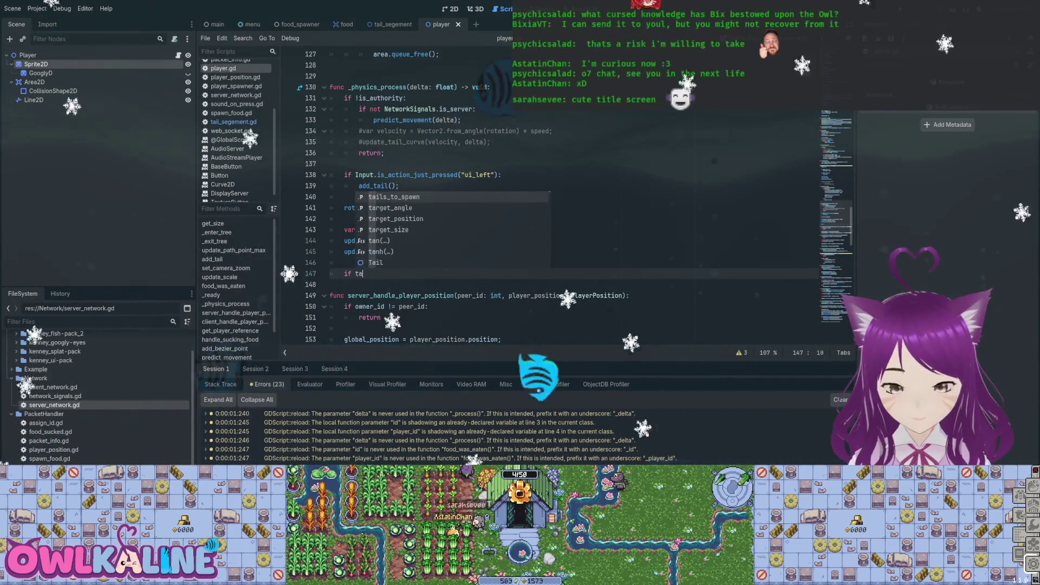
key(Return)
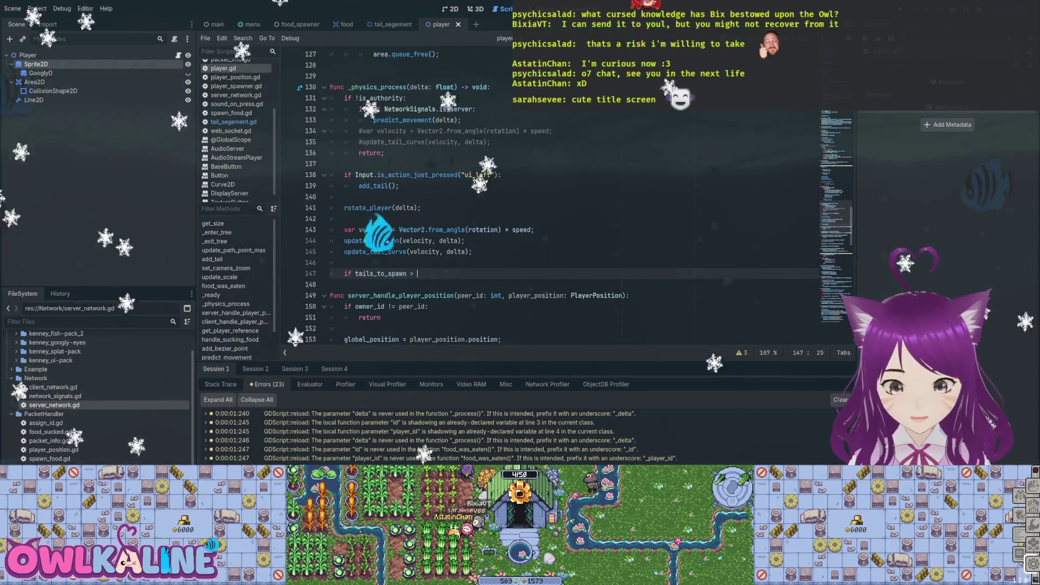
text(0:)
key(Return)
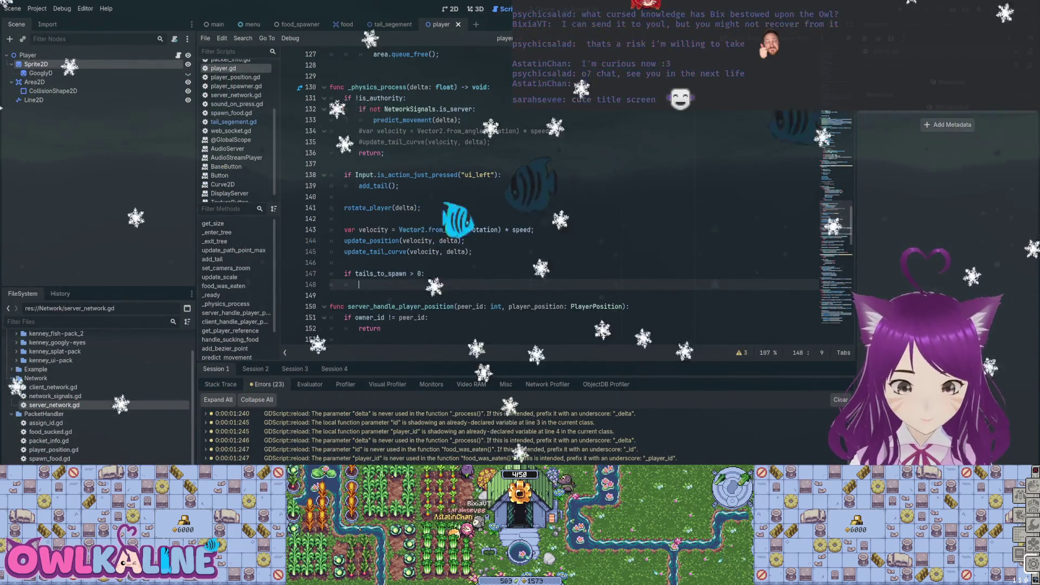
text(t)
- Fill the block with add_tail() and 'tails_to_spawn -= 1', then run and stop the game
key(BackSpace)
text(add_tail();)
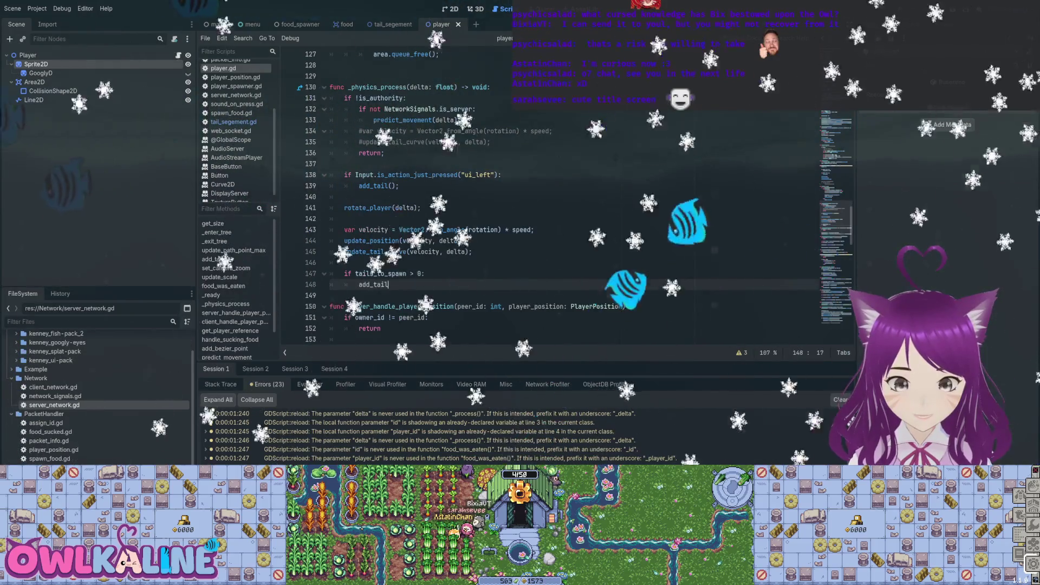
key(Return)
text(tails_to_)
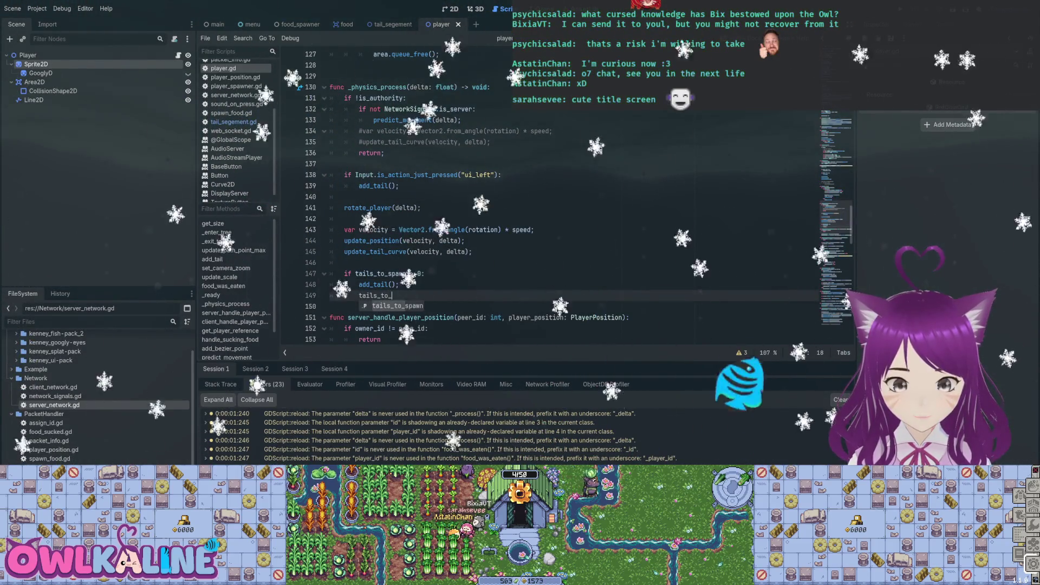
key(Return)
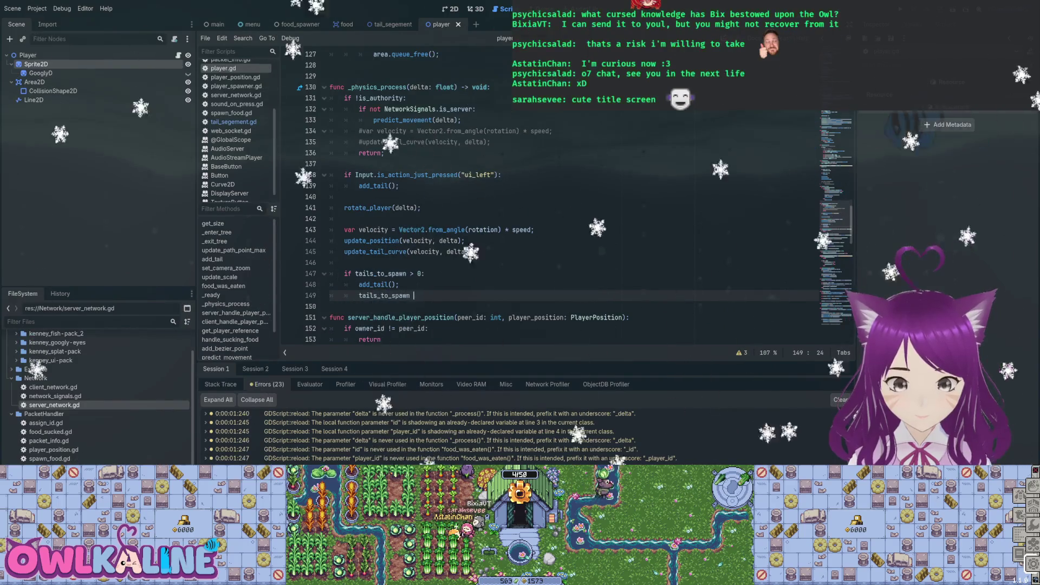
text(-= 1;)
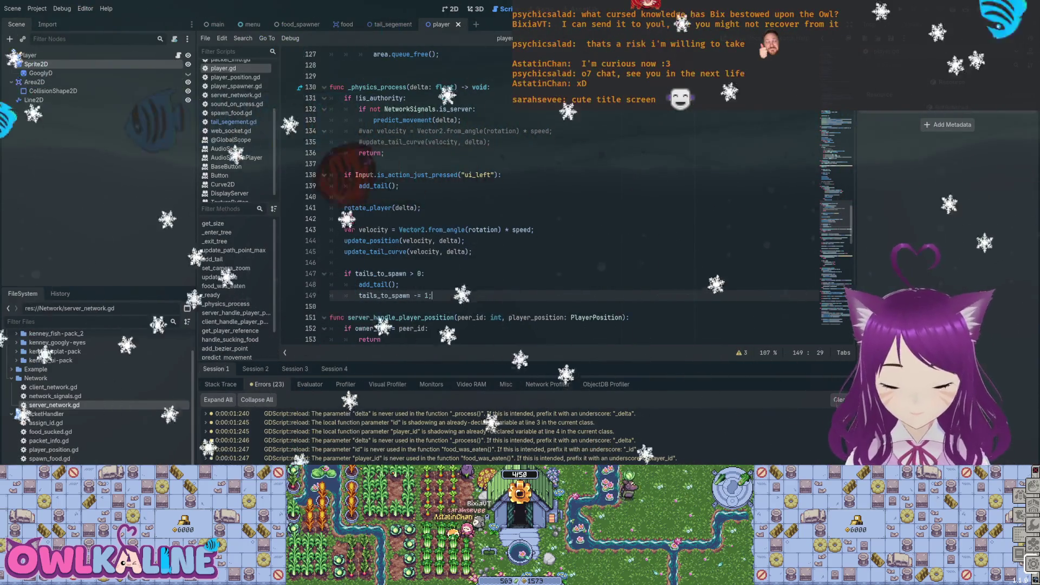
key(F5)
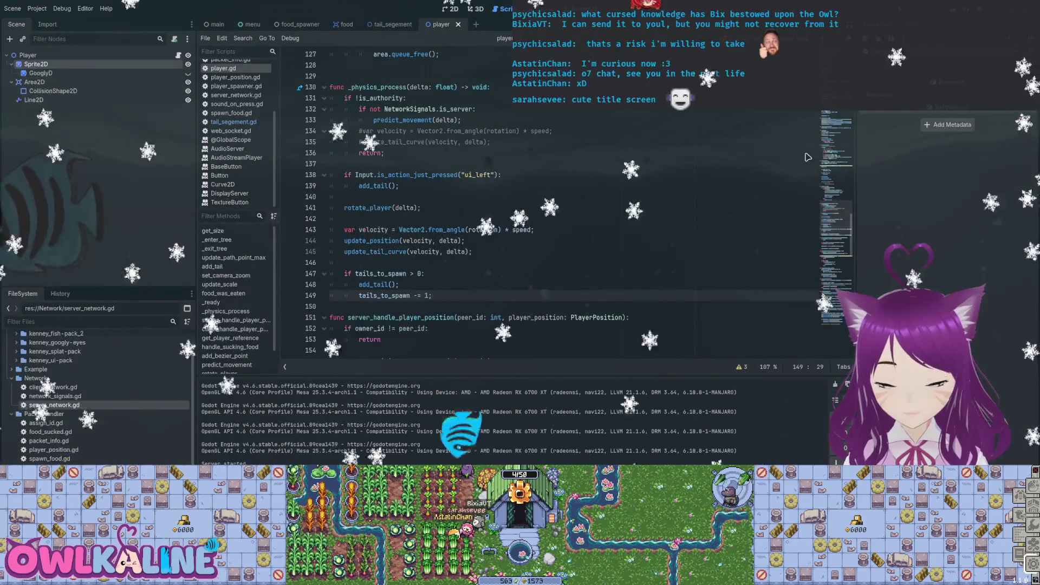
key(F8)
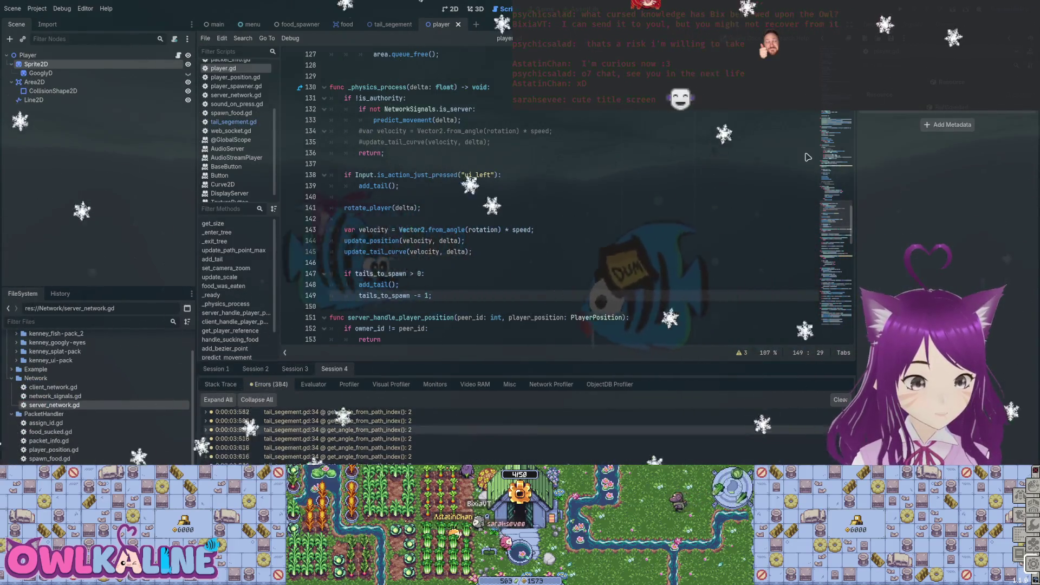
- Jump from the debugger error to tail_segement.gd line 34 and delete the push_warning line
click(336, 454)
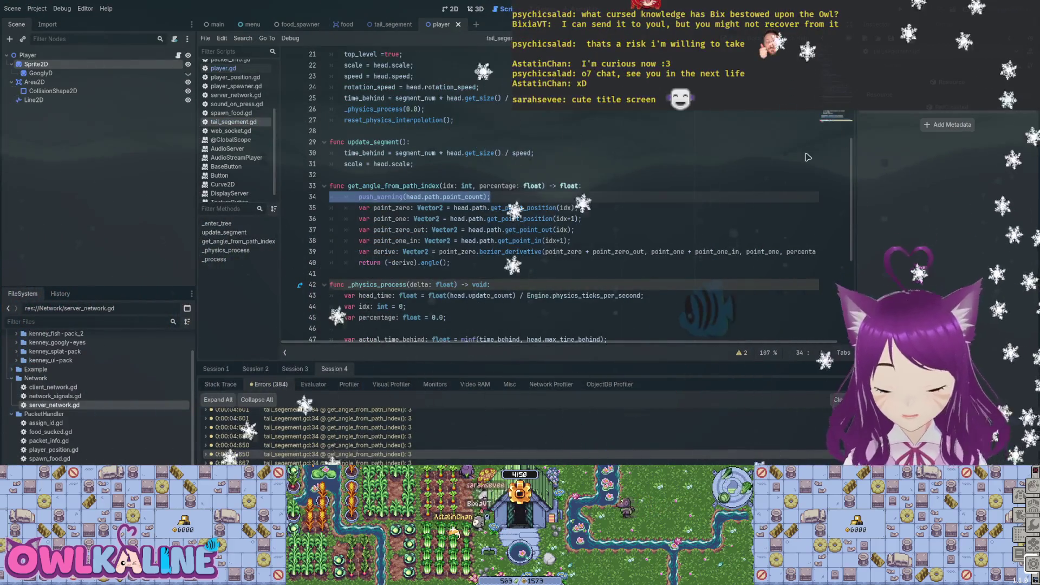
key(BackSpace)
key(BackSpace)
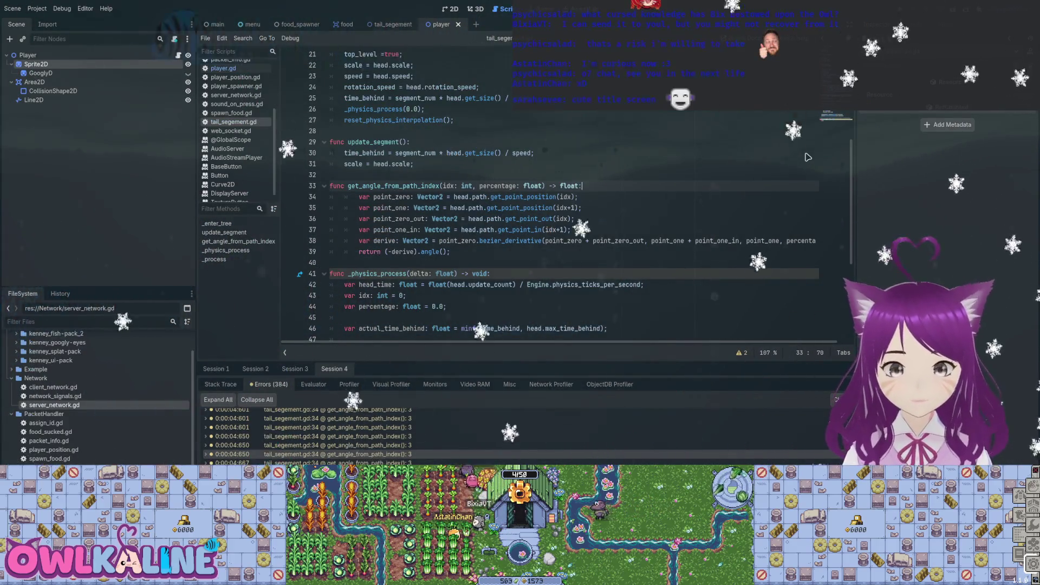
scroll(808, 157, down, 4)
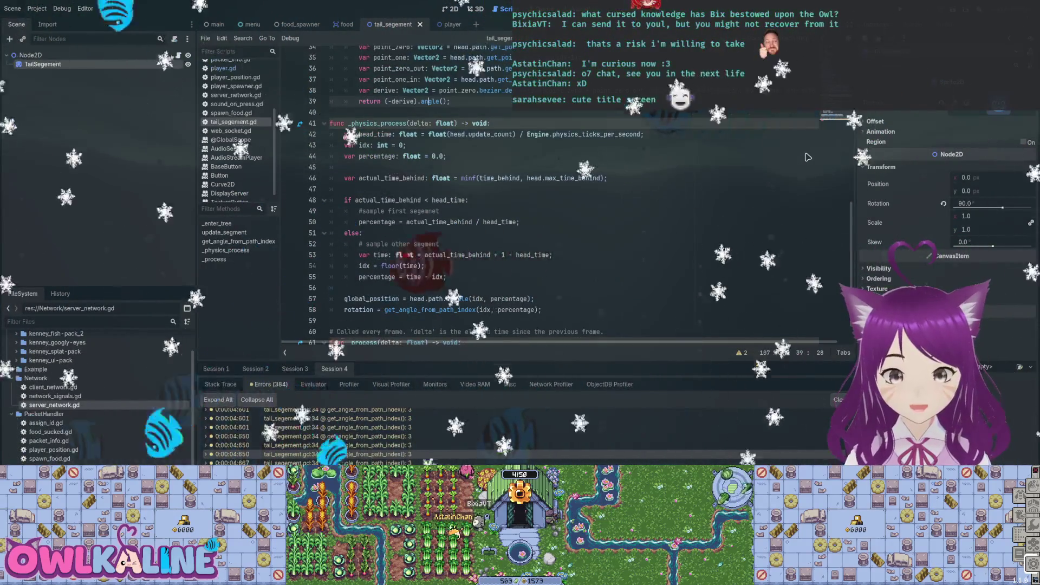
scroll(808, 157, down, 1)
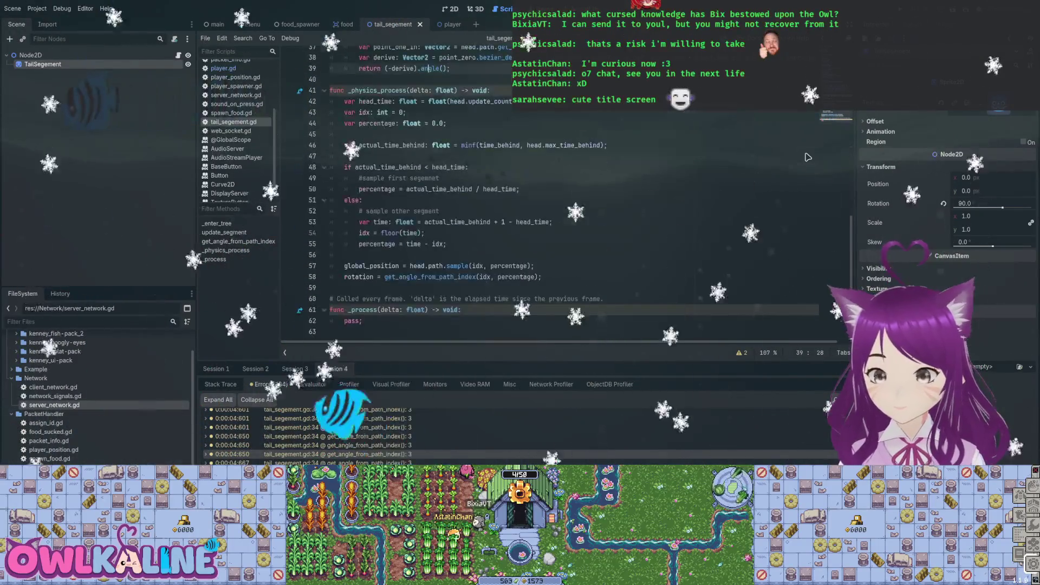
scroll(808, 157, up, 1)
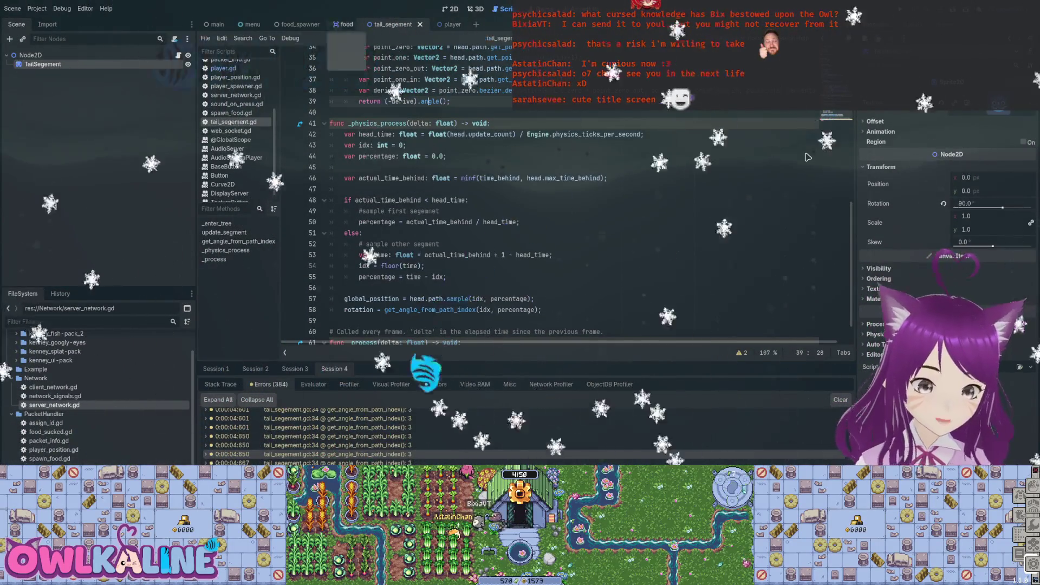
key(ctrl+Tab)
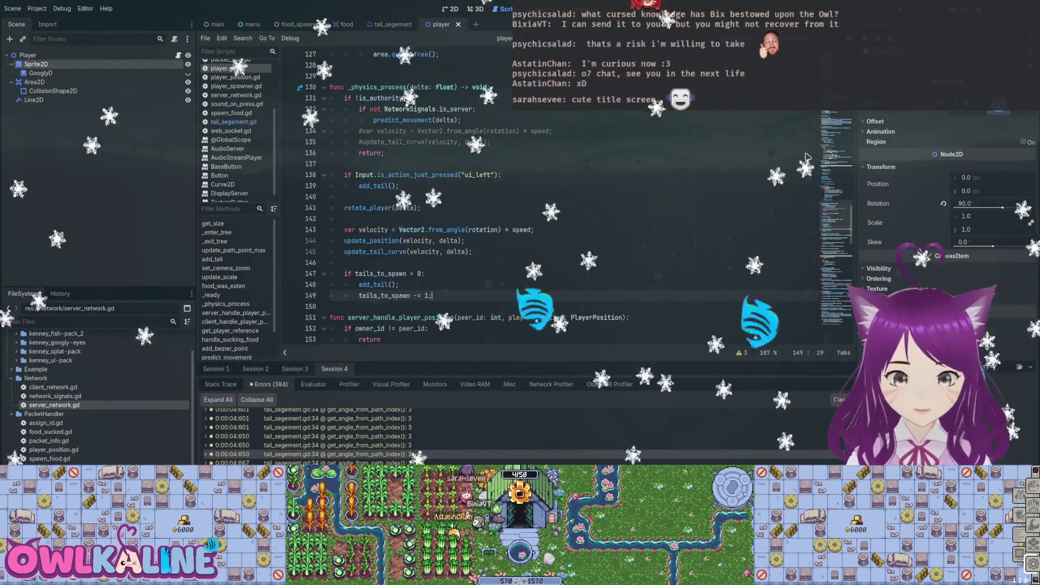
- Select the tails_to_spawn spawning block in _physics_process, then restore it with undo
drag(330, 87, 465, 142)
click(461, 252)
drag(432, 295, 329, 262)
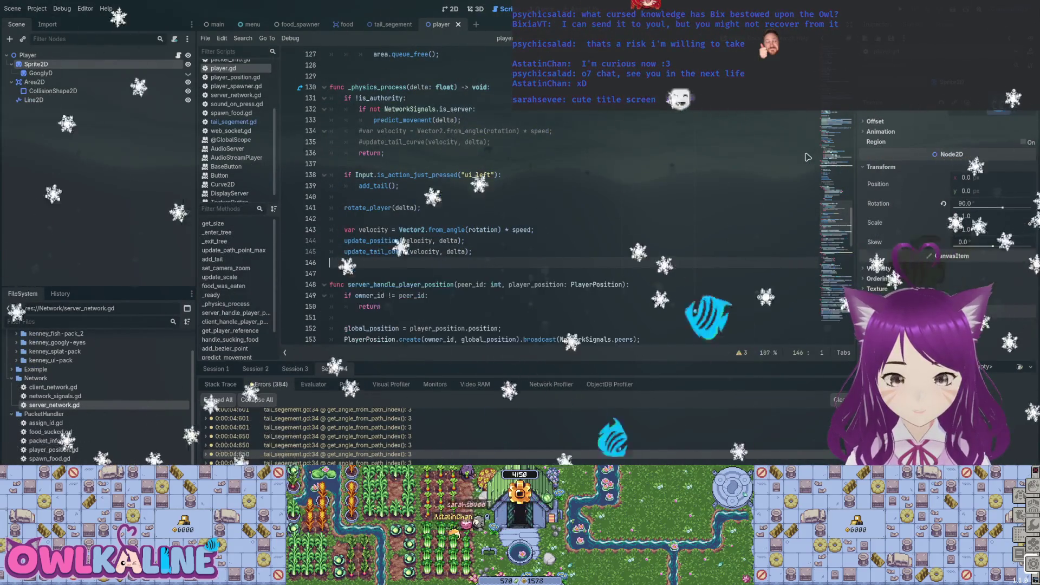
scroll(807, 157, up, 5)
key(Up)
key(Up)
key(Up)
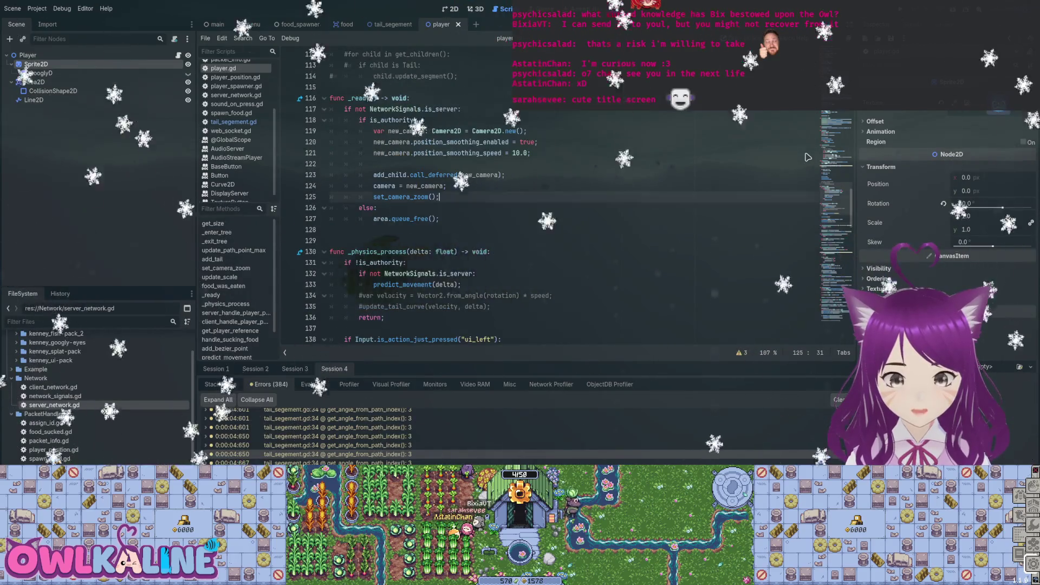
key(End)
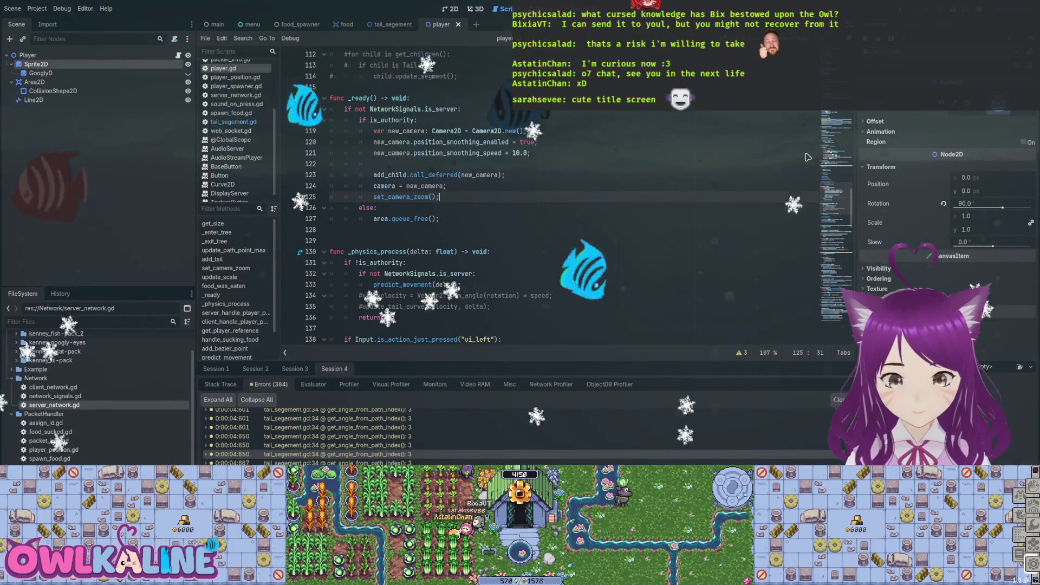
scroll(808, 157, down, 5)
key(ctrl+z)
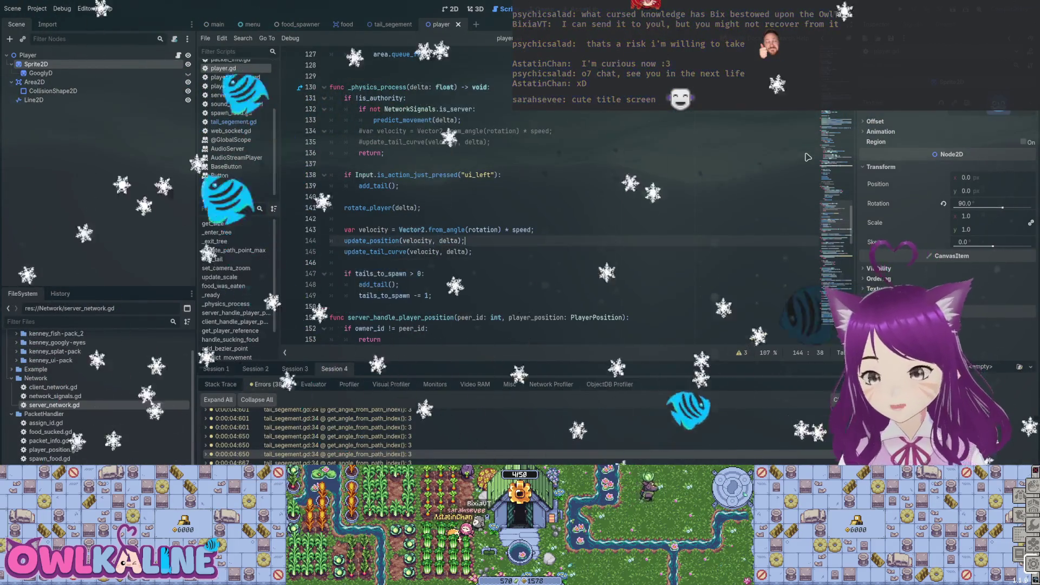
- Put the caret on the empty line in _enter_tree and run the game
scroll(808, 157, up, 8)
scroll(807, 157, up, 20)
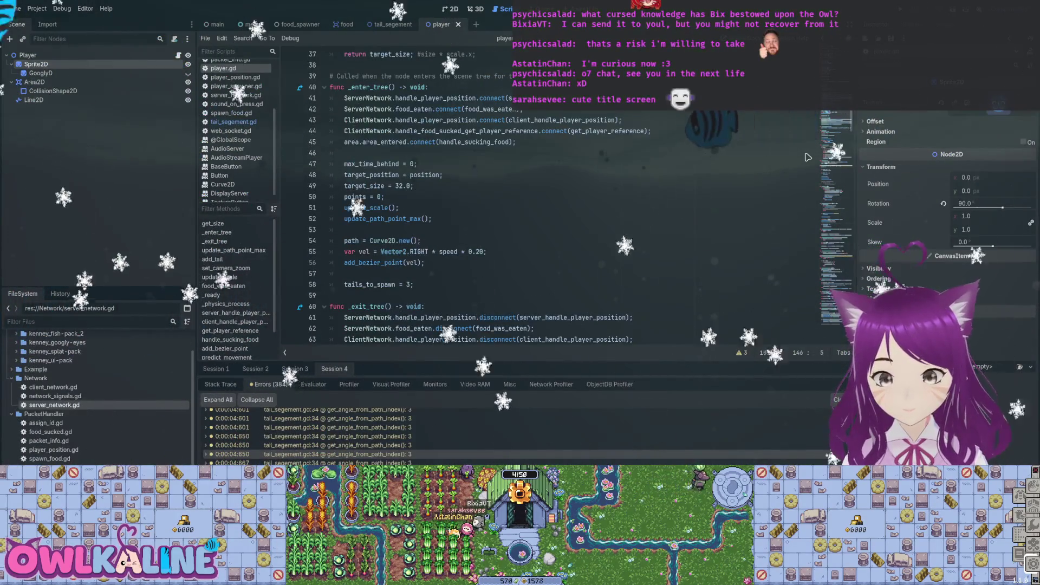
click(379, 274)
key(F5)
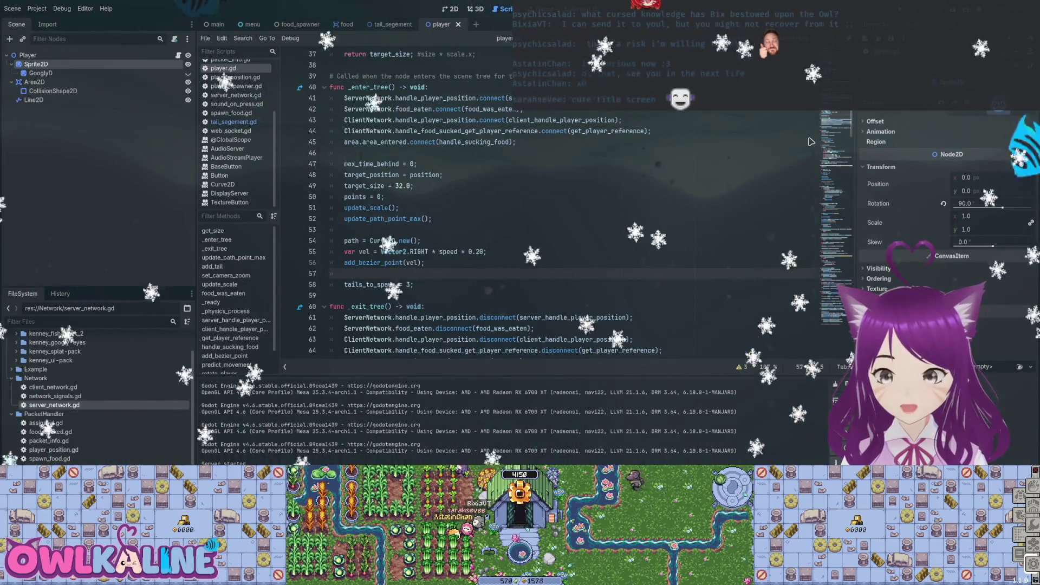
key(ctrl+shift+comma)
key(ctrl+shift+comma)
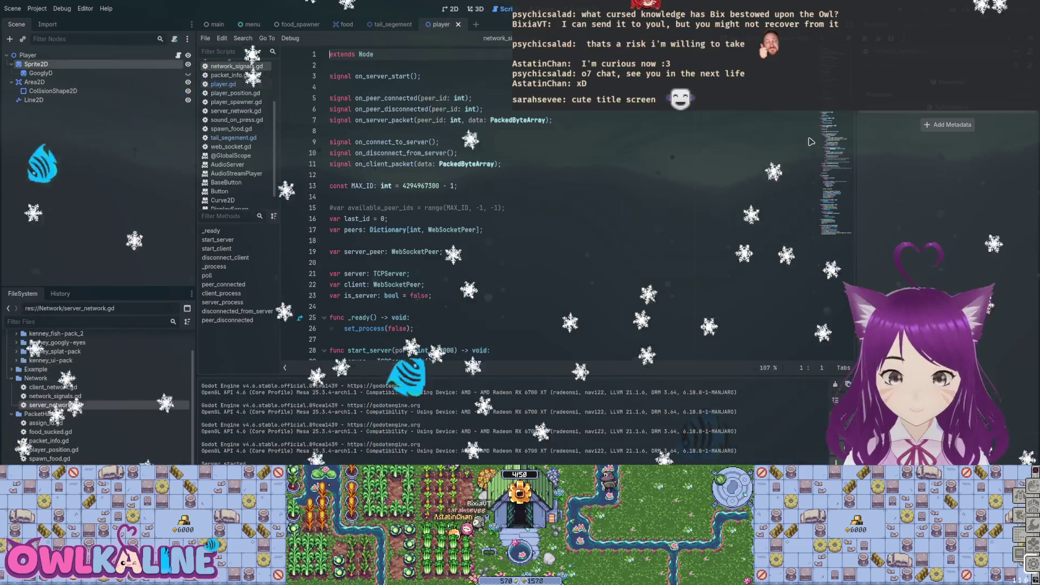
- In the food scene's food.gd, rename 'var value: int' to 'var point_value: int'
key(ctrl+shift+Tab)
key(ctrl+shift+Tab)
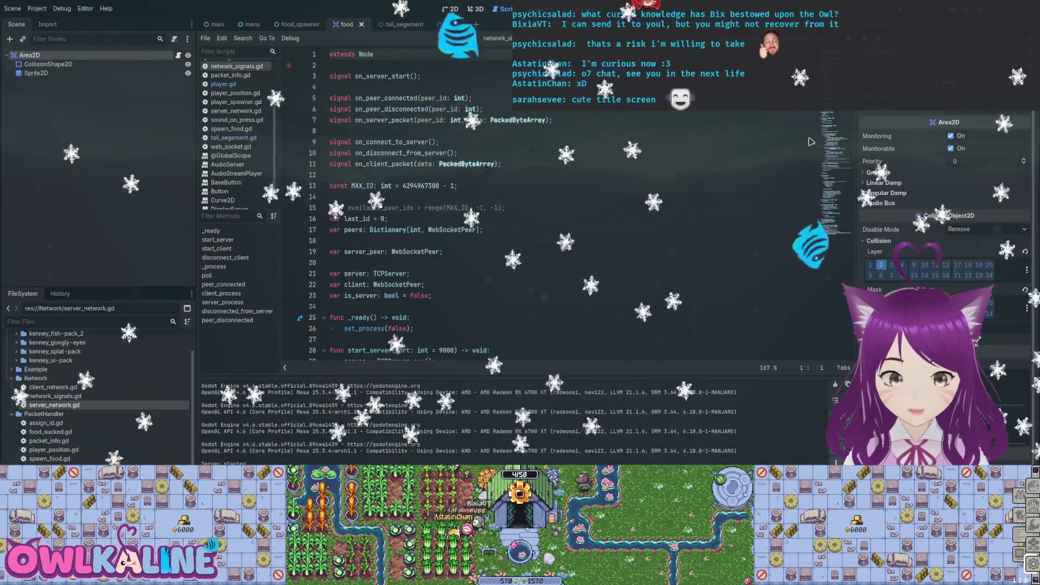
key(ctrl+F1)
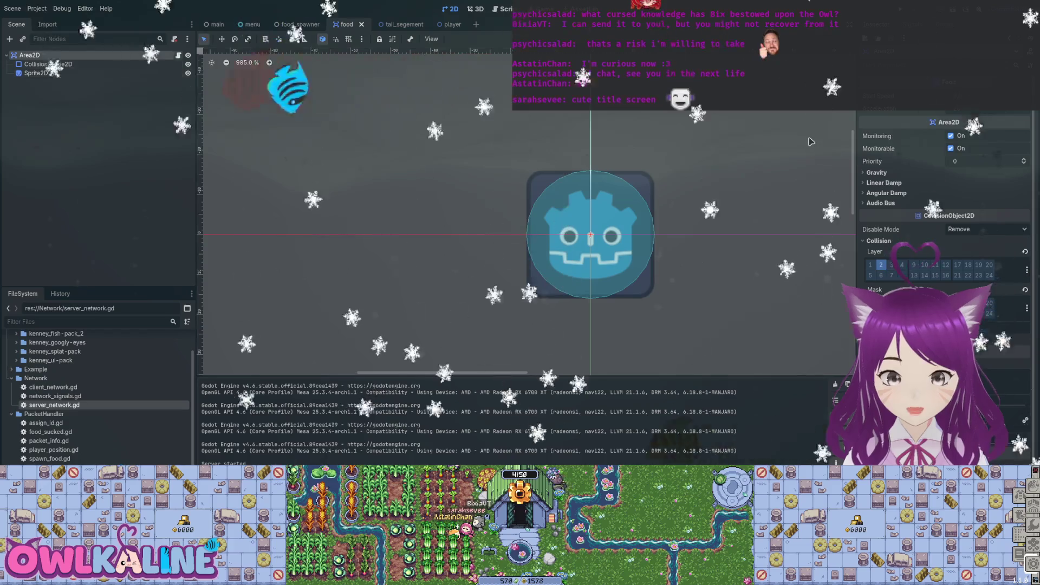
key(ctrl+F3)
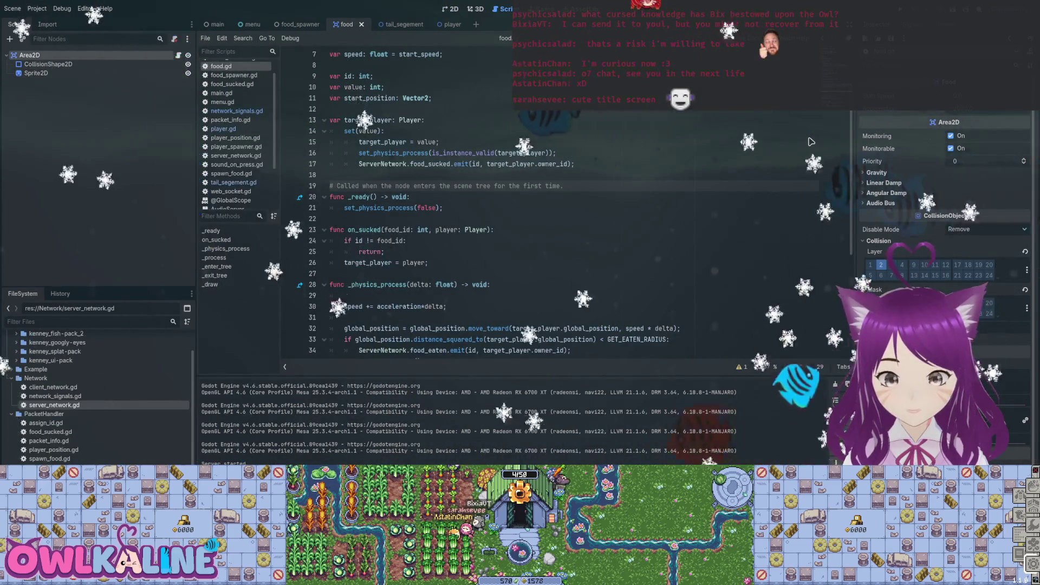
scroll(812, 142, up, 2)
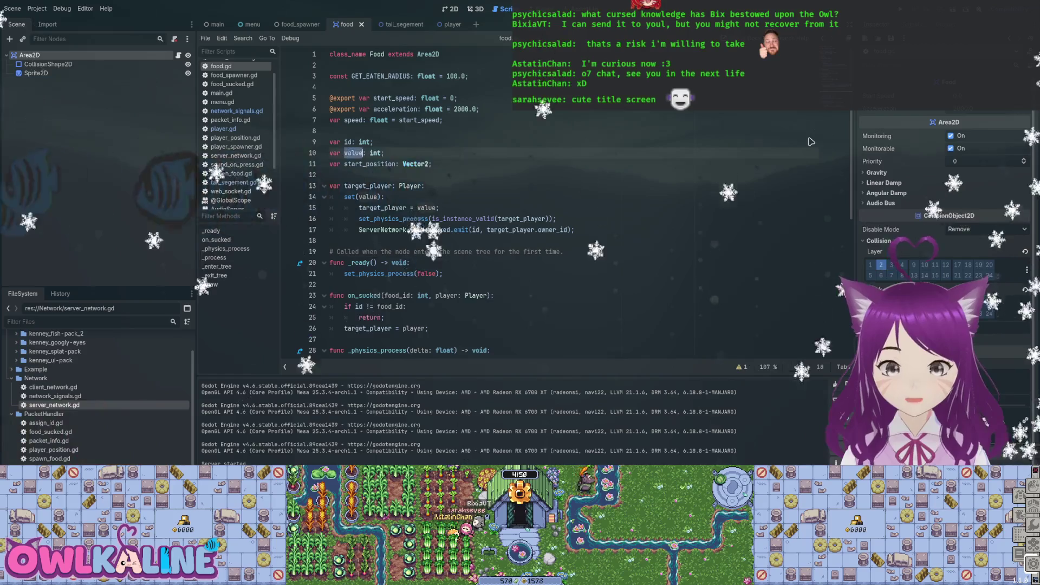
key(Down)
key(Down)
key(Down)
key(ctrl+d)
key(Up)
key(Up)
key(Up)
key(Up)
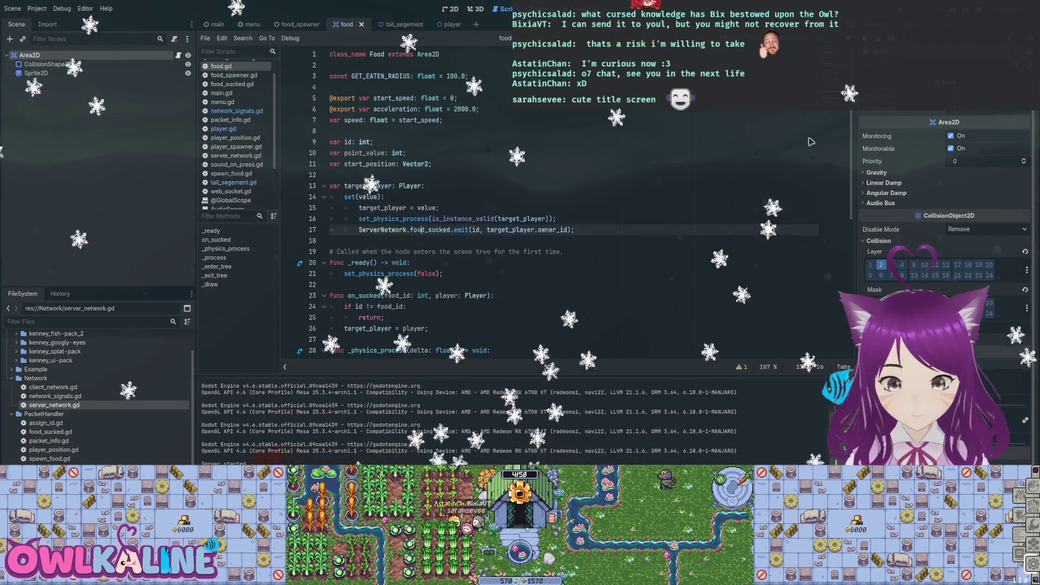
scroll(811, 142, down, 8)
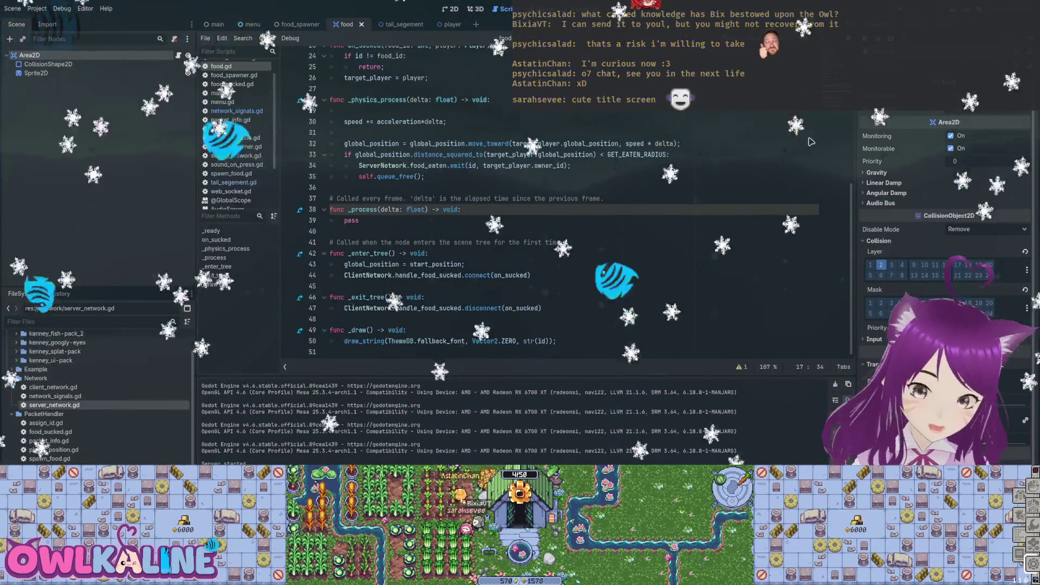
scroll(811, 142, up, 4)
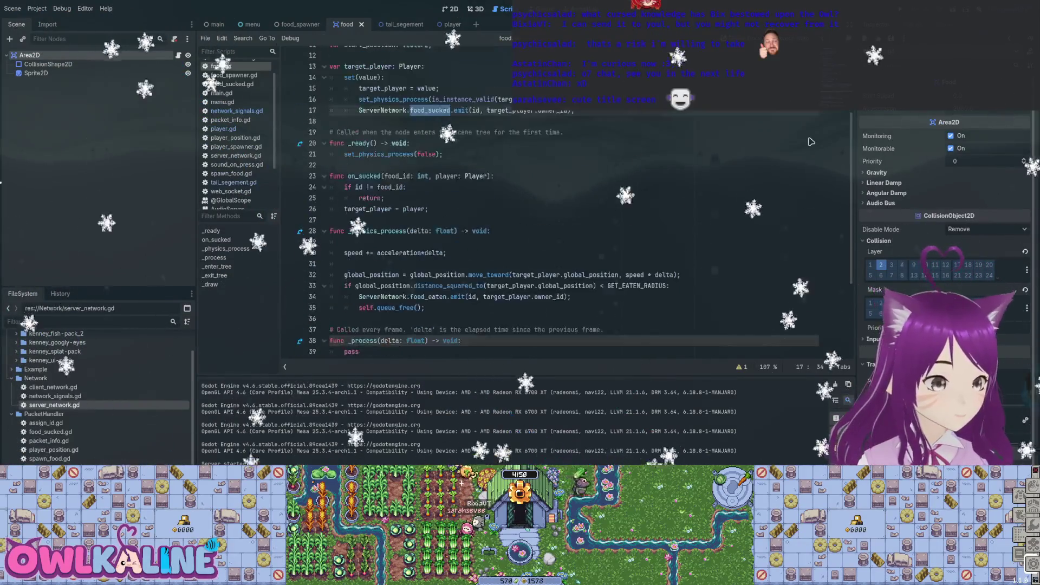
key(ctrl+Tab)
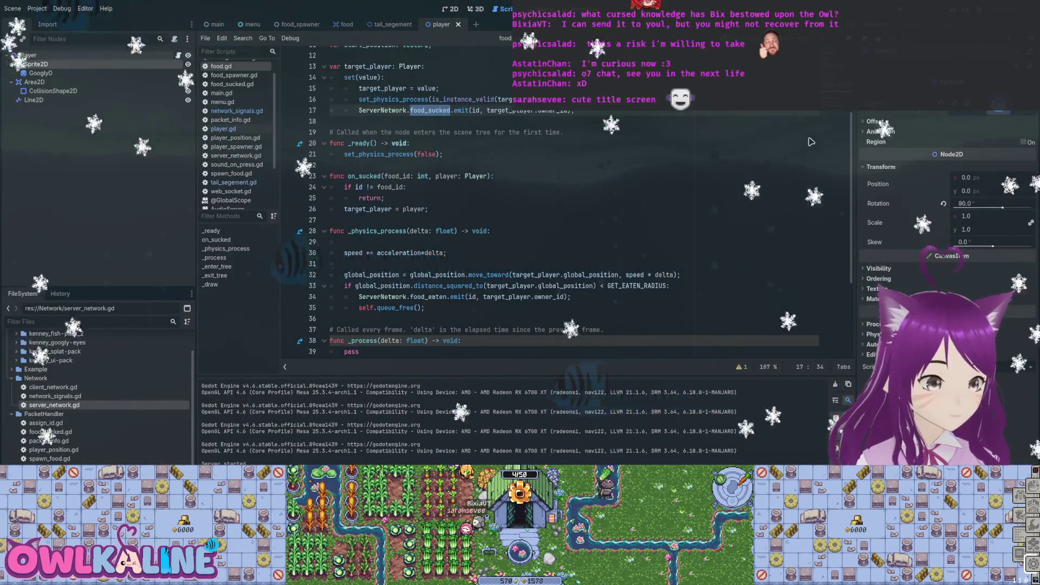
- Scroll player.gd down to update_position and update_tail_curve, then run the game
scroll(811, 141, down, 15)
scroll(811, 141, down, 20)
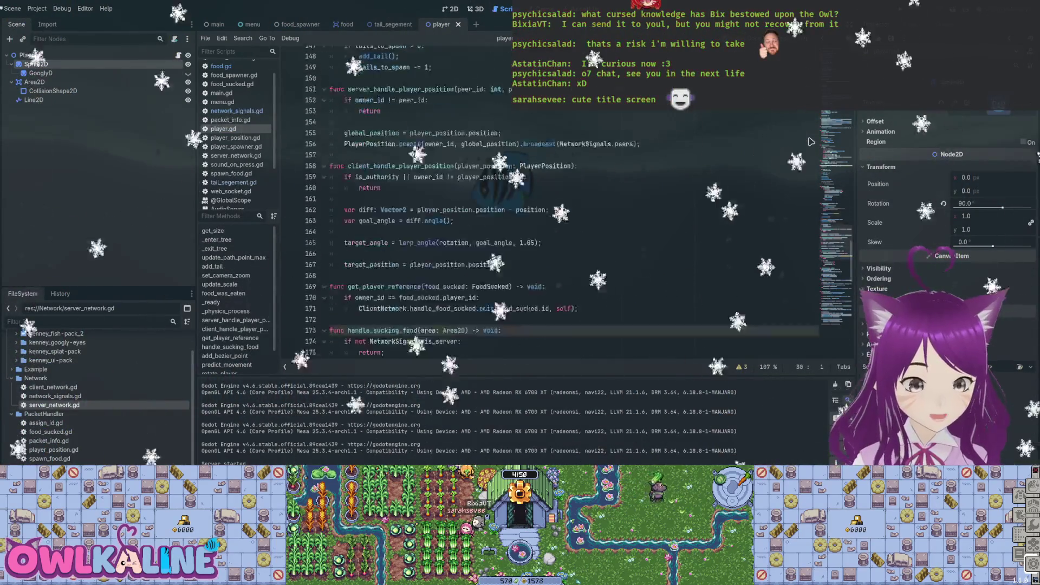
scroll(812, 142, down, 4)
scroll(812, 141, down, 14)
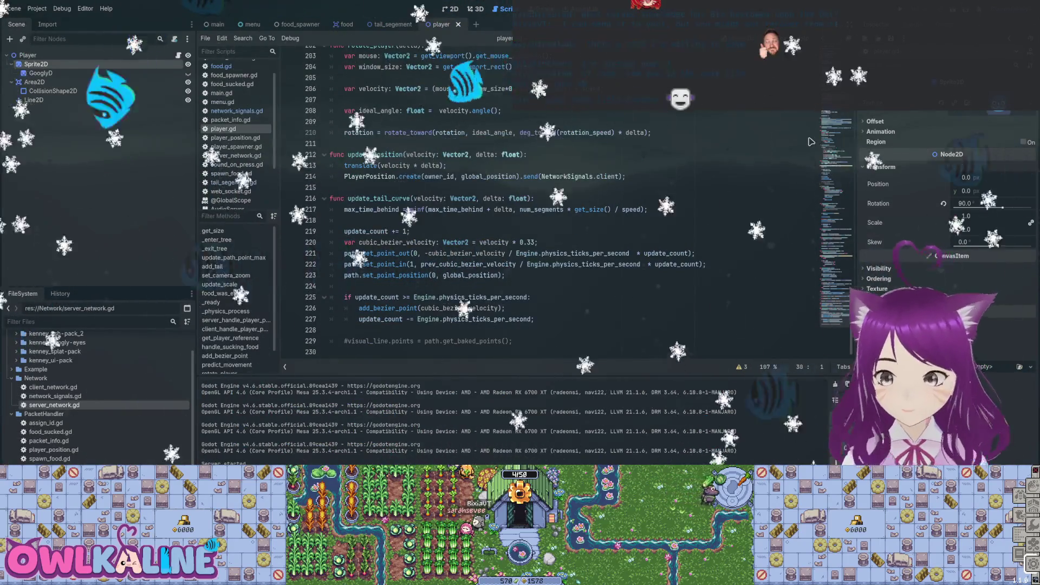
key(F5)
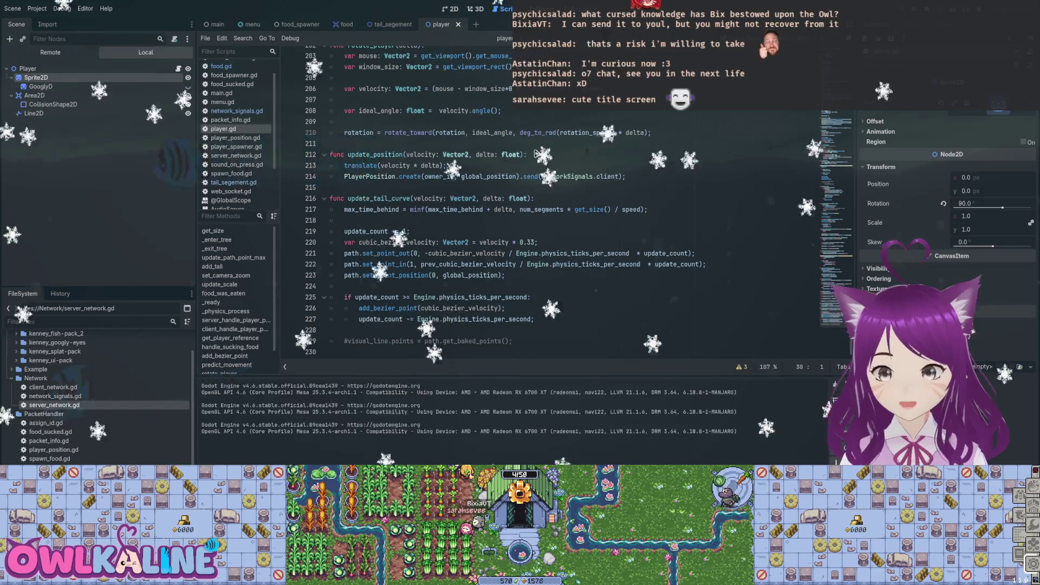
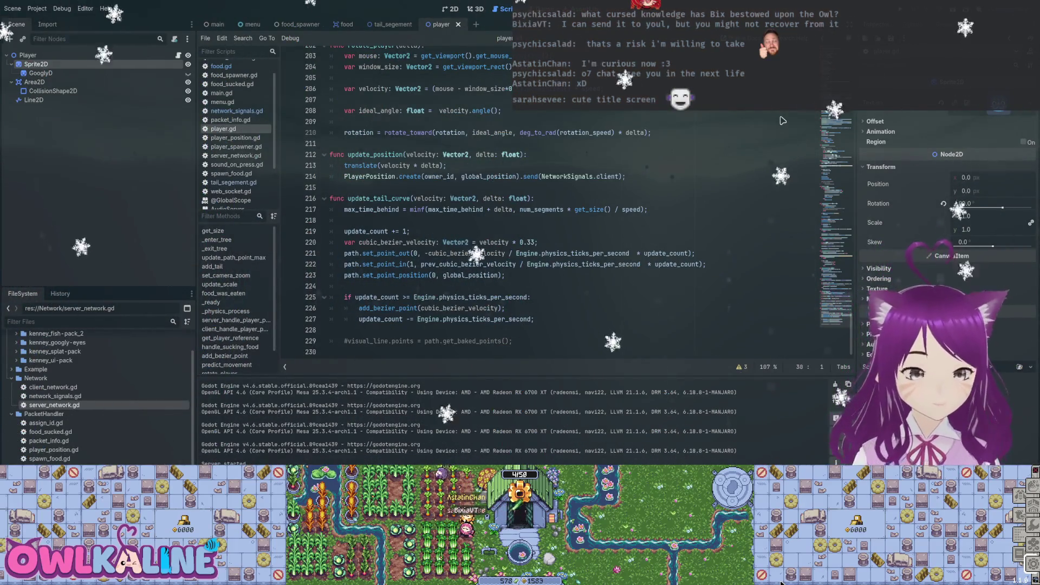
- Review the top of _physics_process in player.gd, placing the caret near line 127
scroll(783, 120, up, 2)
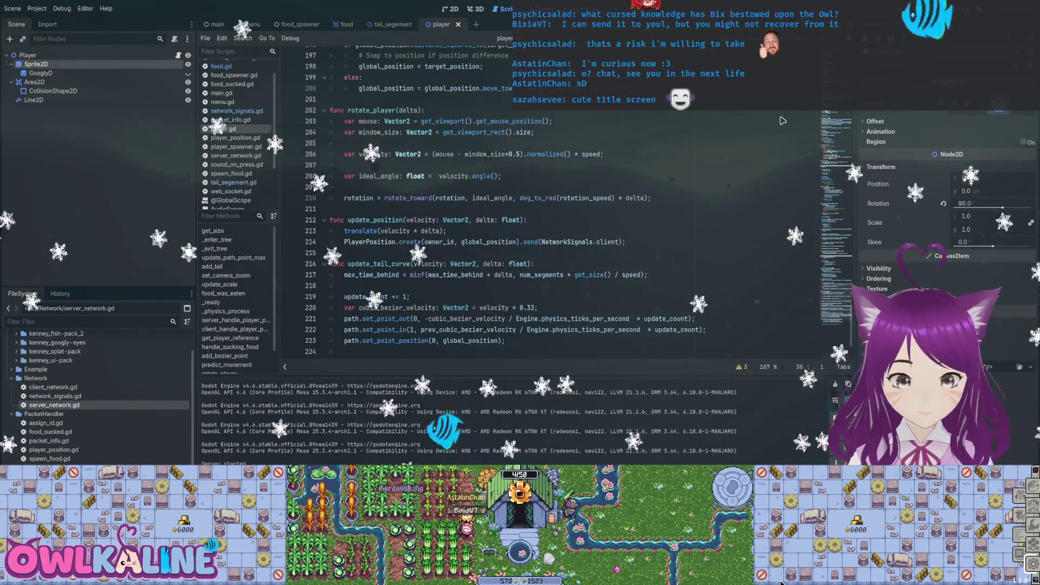
scroll(782, 121, down, 2)
scroll(782, 120, up, 13)
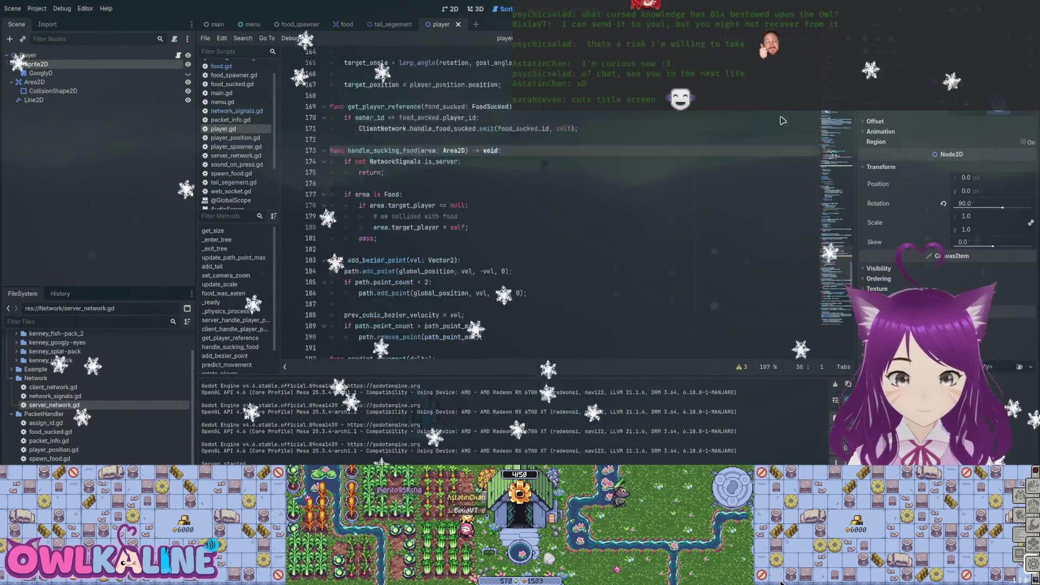
scroll(782, 120, up, 10)
scroll(783, 120, up, 6)
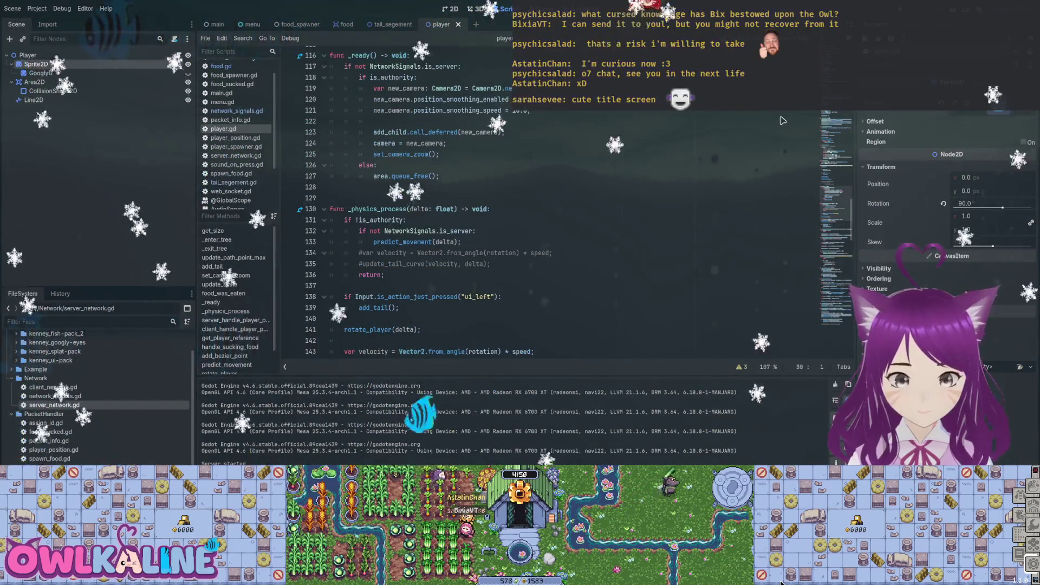
click(487, 176)
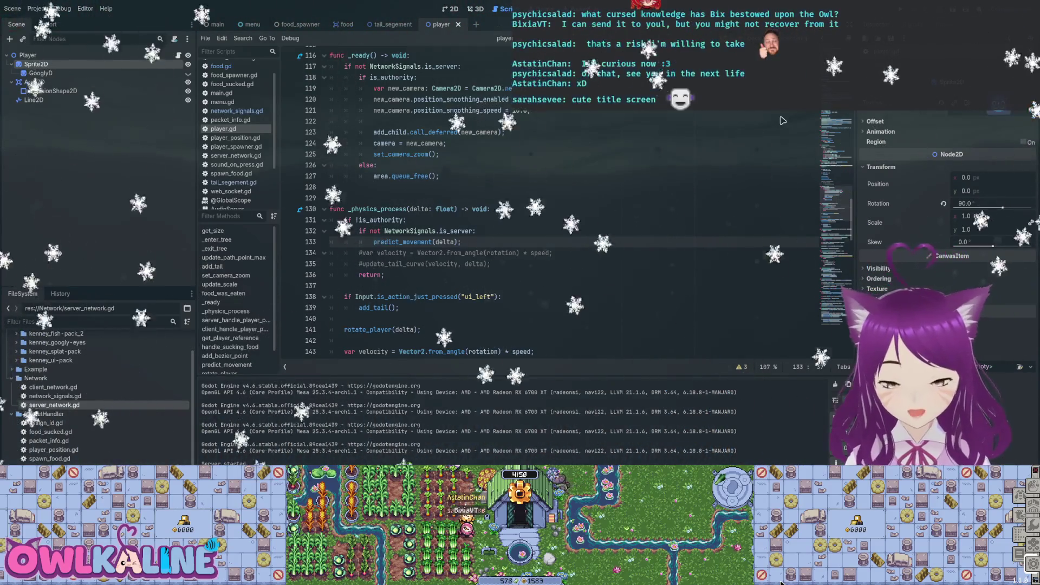
- Check the commented-out update_tail_curve line and select is_authority on line 131
scroll(783, 121, down, 1)
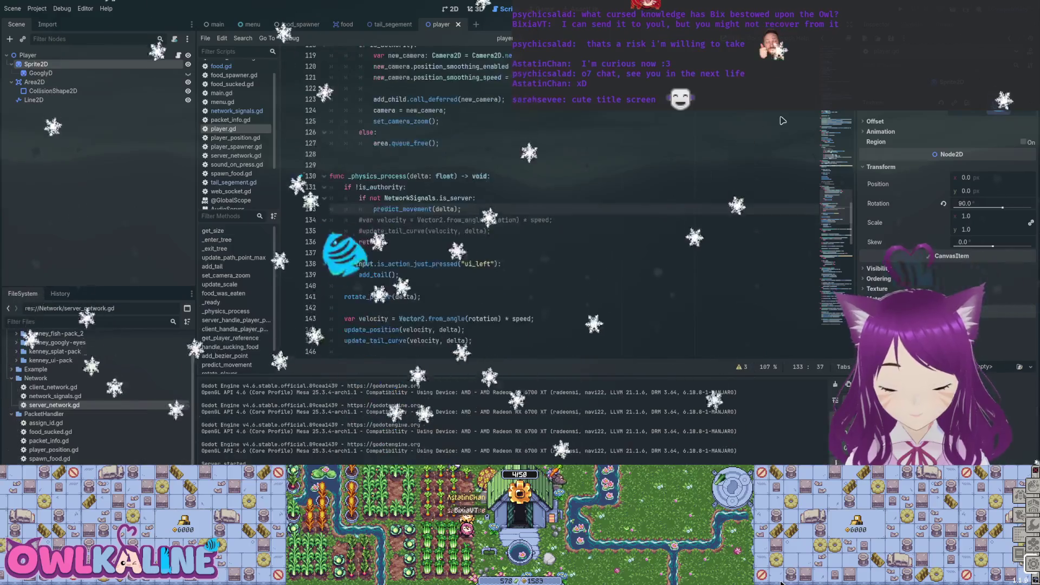
scroll(783, 120, down, 2)
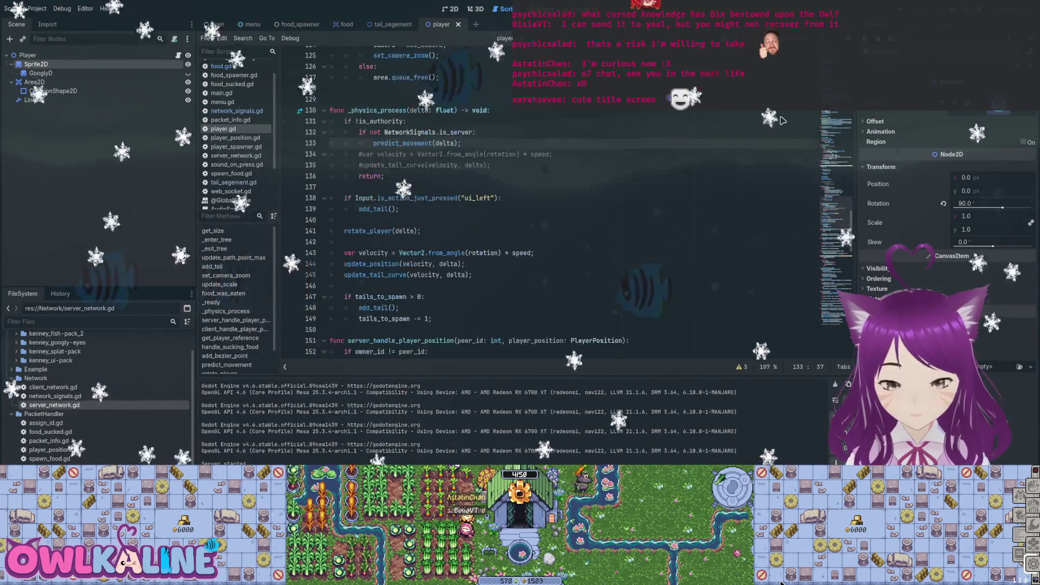
scroll(783, 121, down, 2)
click(436, 99)
scroll(783, 120, down, 2)
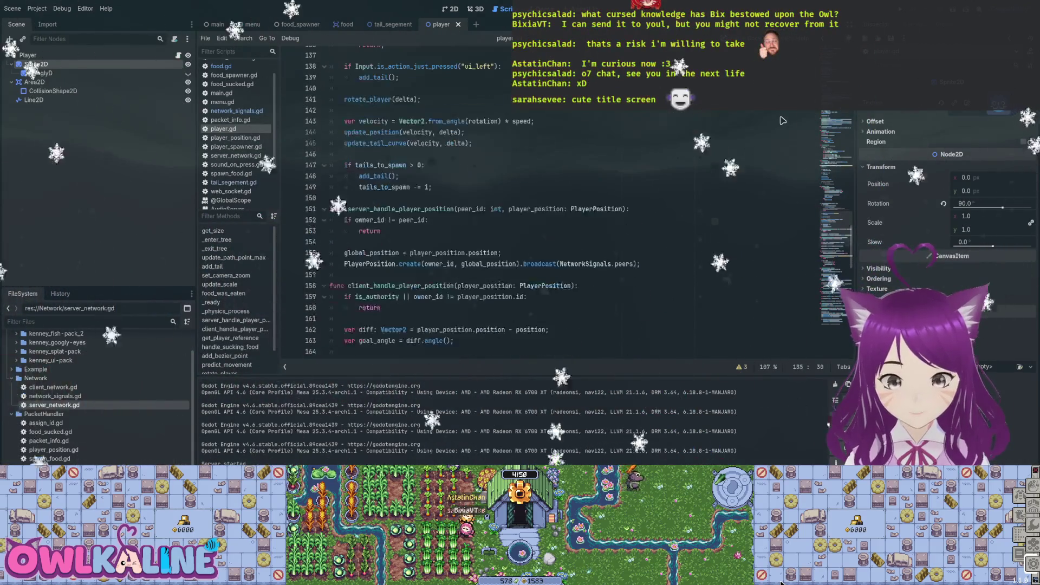
scroll(783, 121, up, 5)
double_click(381, 154)
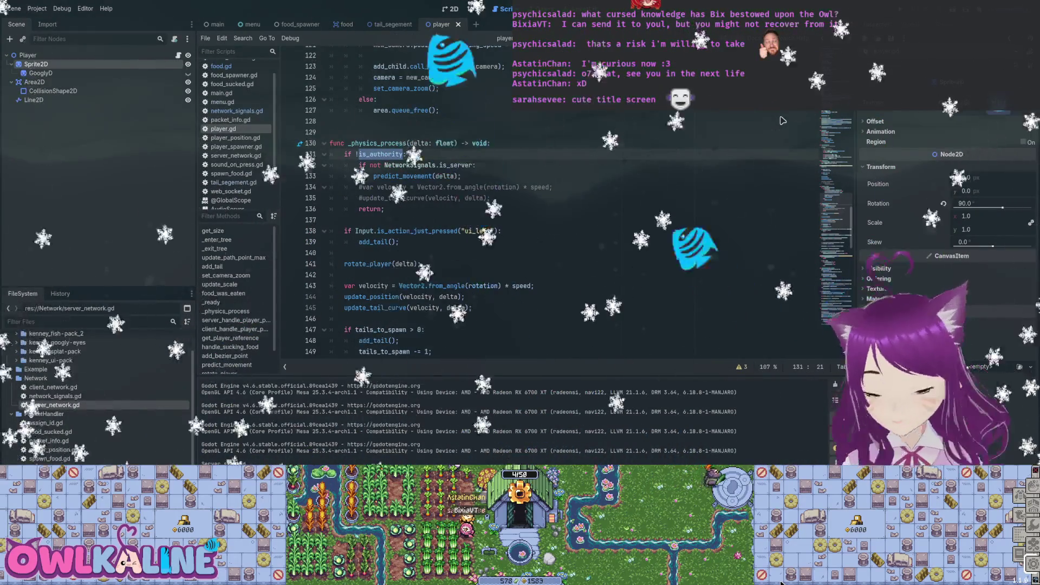
- Move the tails_to_spawn block (lines 146–149) to the top of _physics_process
scroll(488, 217, down, 4)
click(390, 209)
drag(434, 220, 330, 187)
key(ctrl+c)
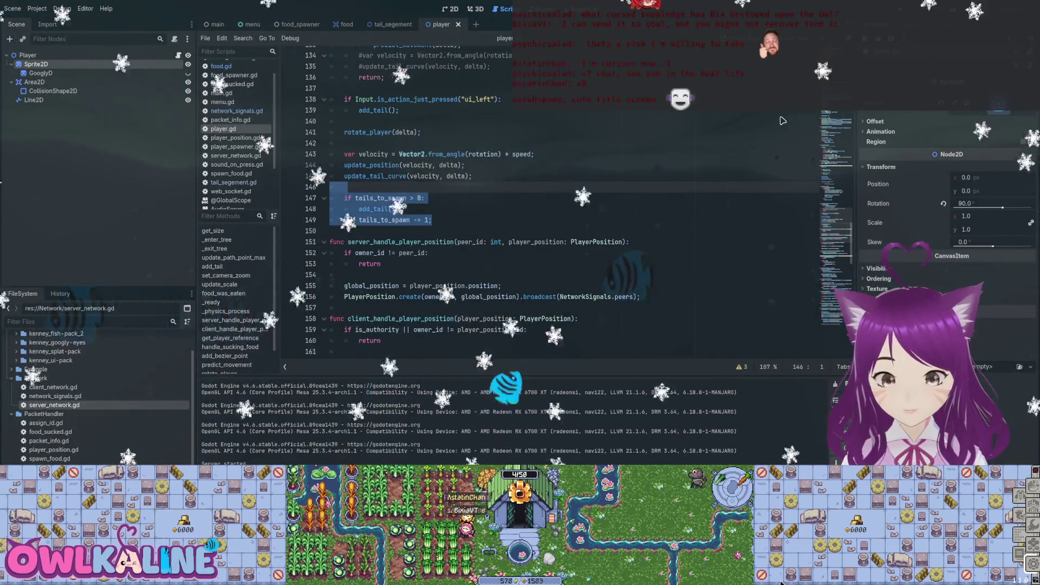
scroll(542, 217, up, 2)
click(347, 209)
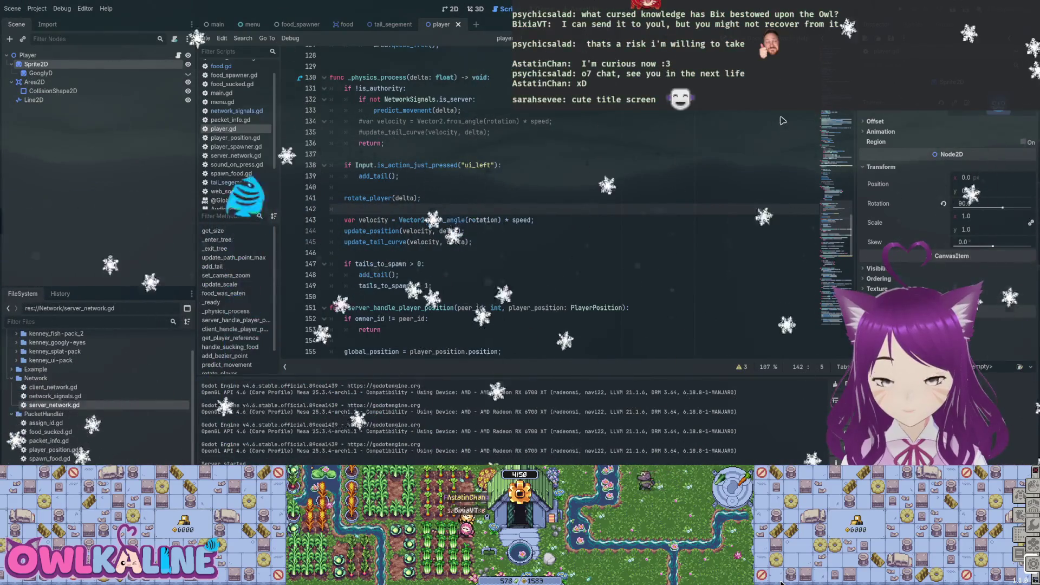
click(456, 165)
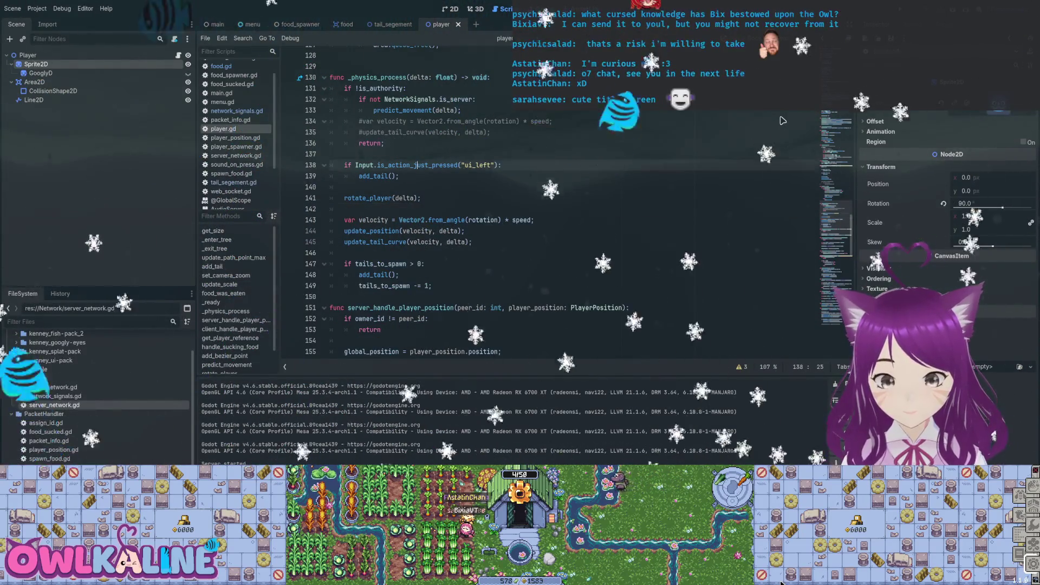
key(Down)
key(Down)
key(Down)
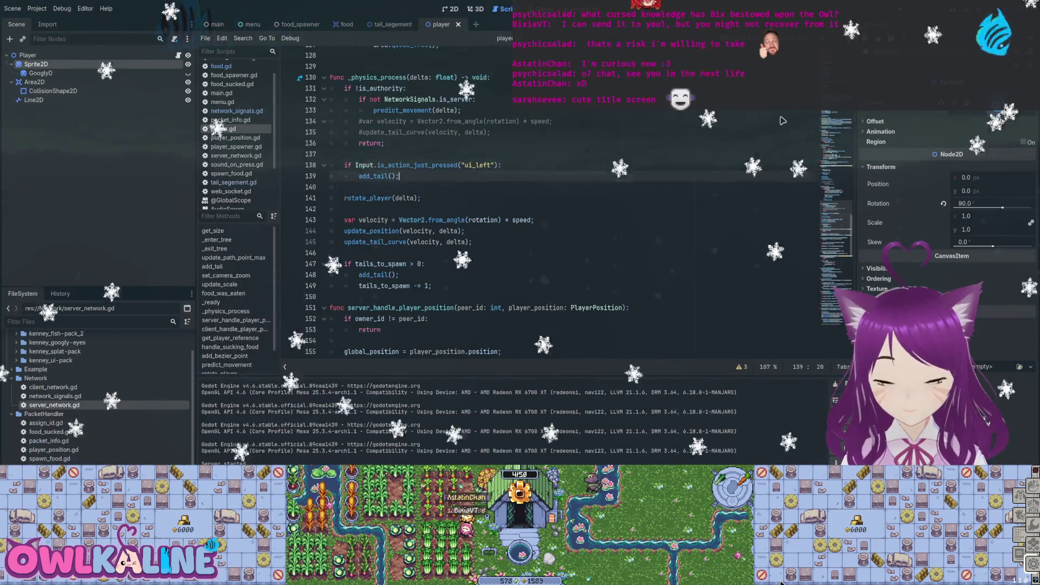
key(Up)
key(Up)
key(Up)
scroll(783, 120, up, 3)
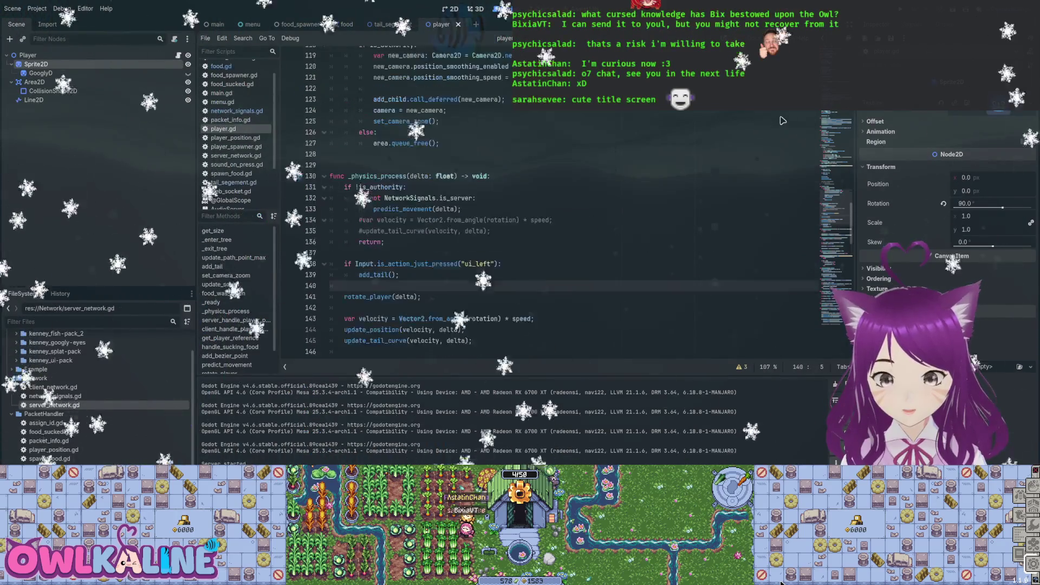
key(Down)
key(Down)
key(Down)
key(ctrl+v)
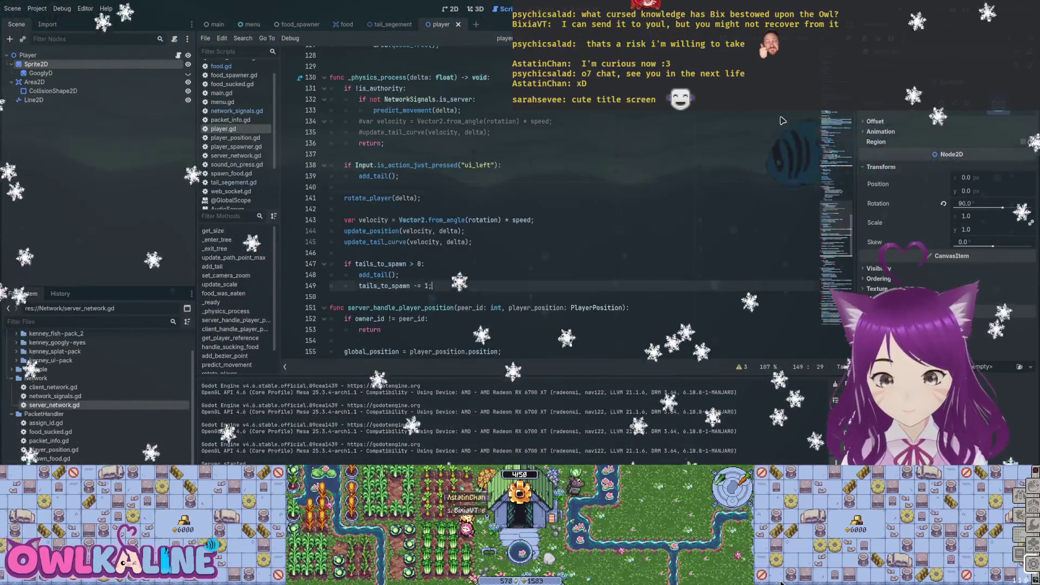
key(ctrl+z)
key(ctrl+z)
key(ctrl+v)
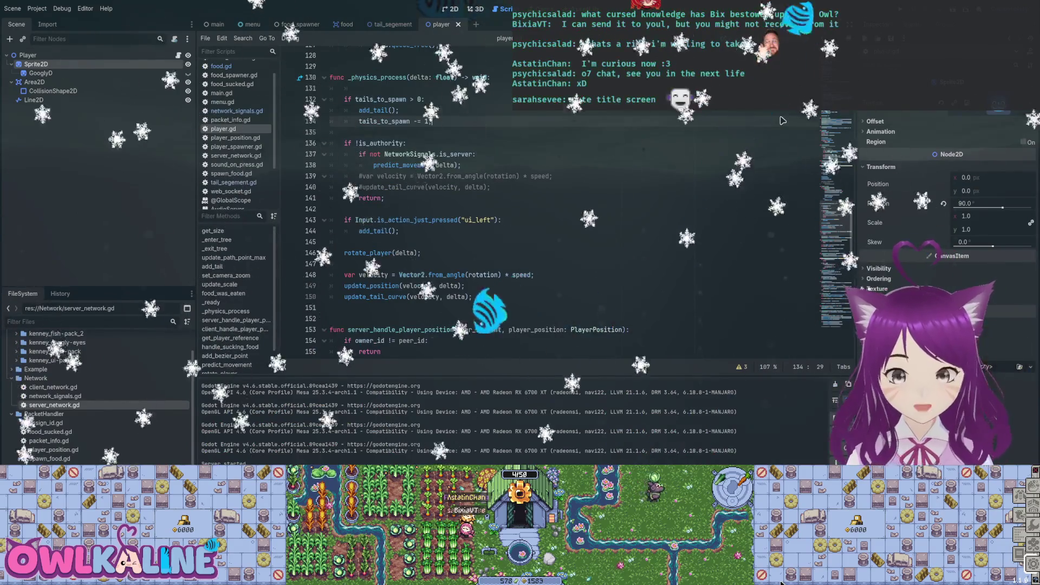
- Test-run the game, then remove the moved tails_to_spawn block and leftover blank line
key(F5)
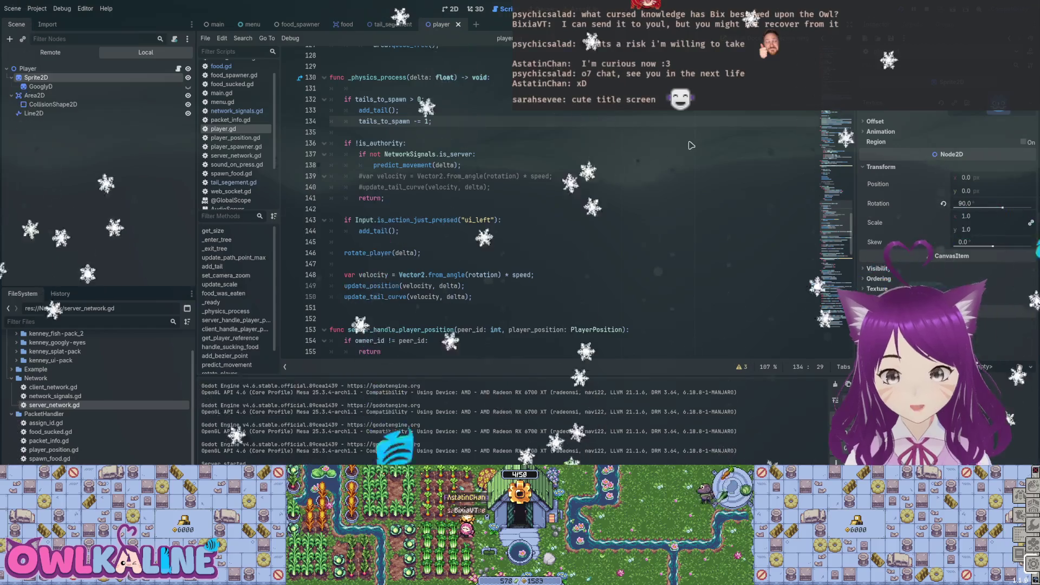
key(ctrl+shift+k)
key(ctrl+shift+k)
key(ctrl+shift+k)
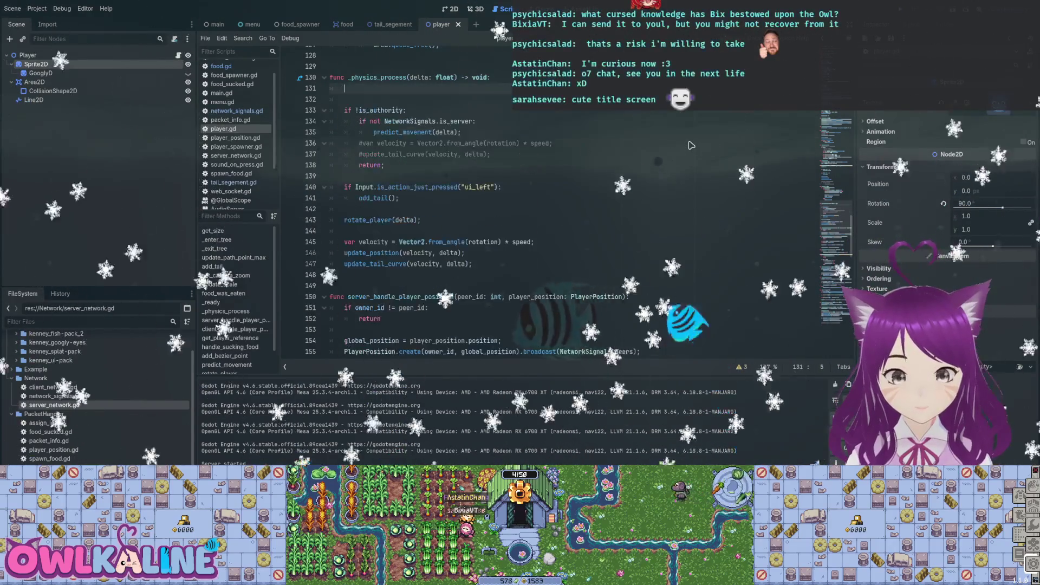
key(ctrl+v)
- Search the script for update_position and select the update_tail_curve call on line 145
click(692, 145)
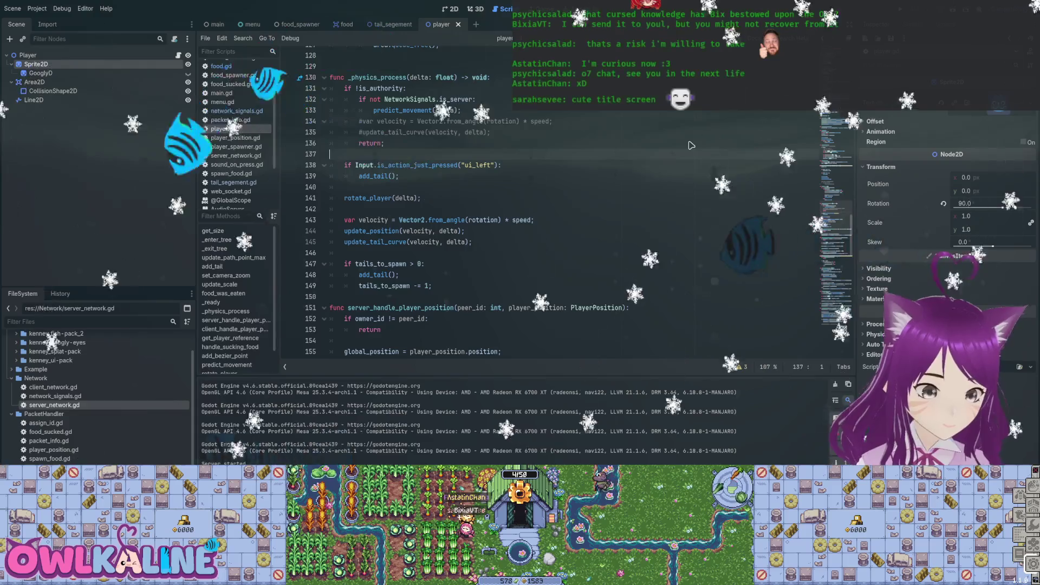
key(F3)
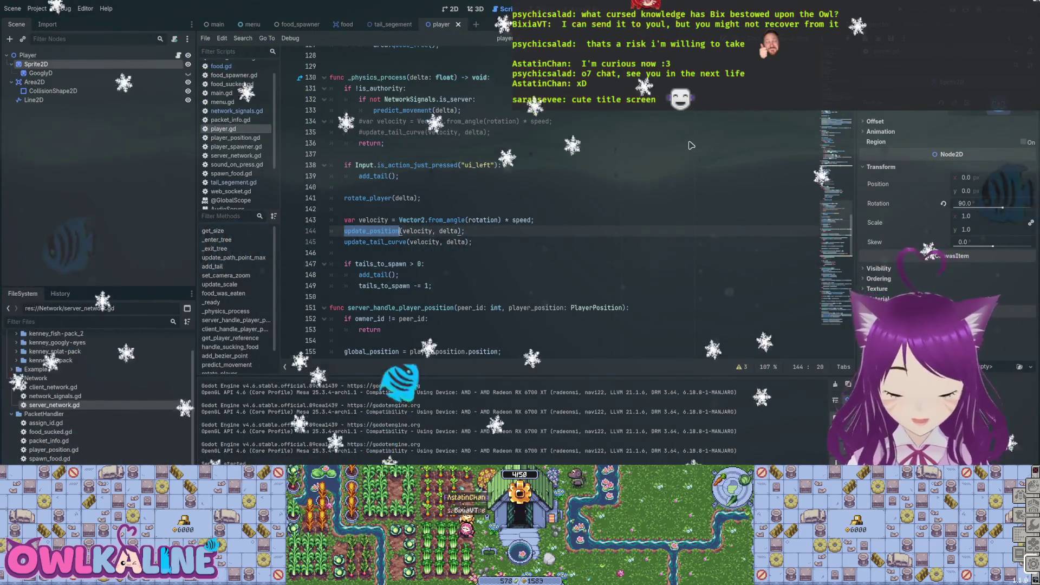
key(ctrl+f)
scroll(692, 146, down, 8)
scroll(692, 146, down, 10)
scroll(691, 146, down, 6)
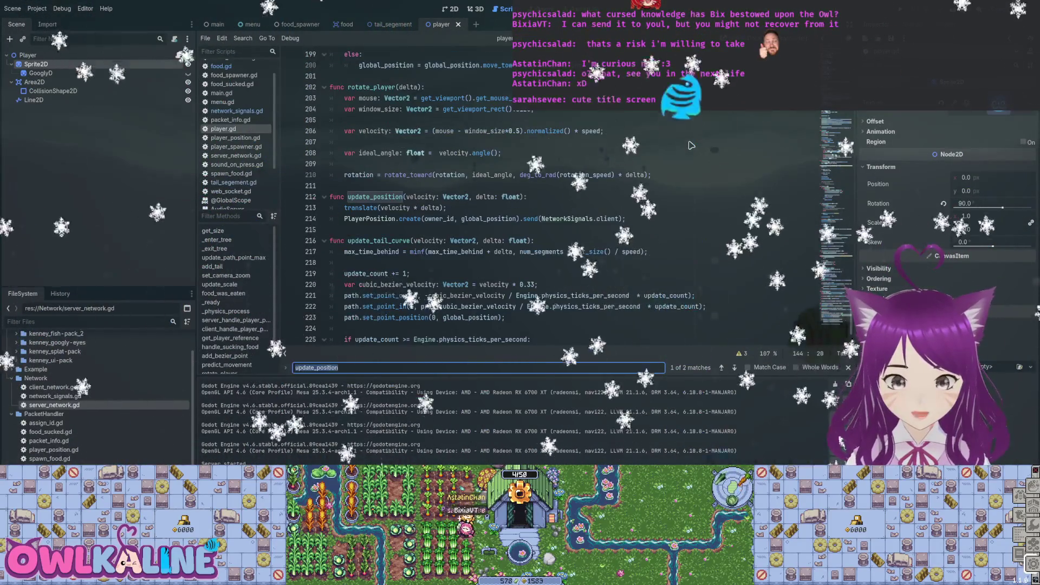
scroll(692, 146, down, 1)
click(483, 218)
key(Escape)
scroll(692, 146, up, 18)
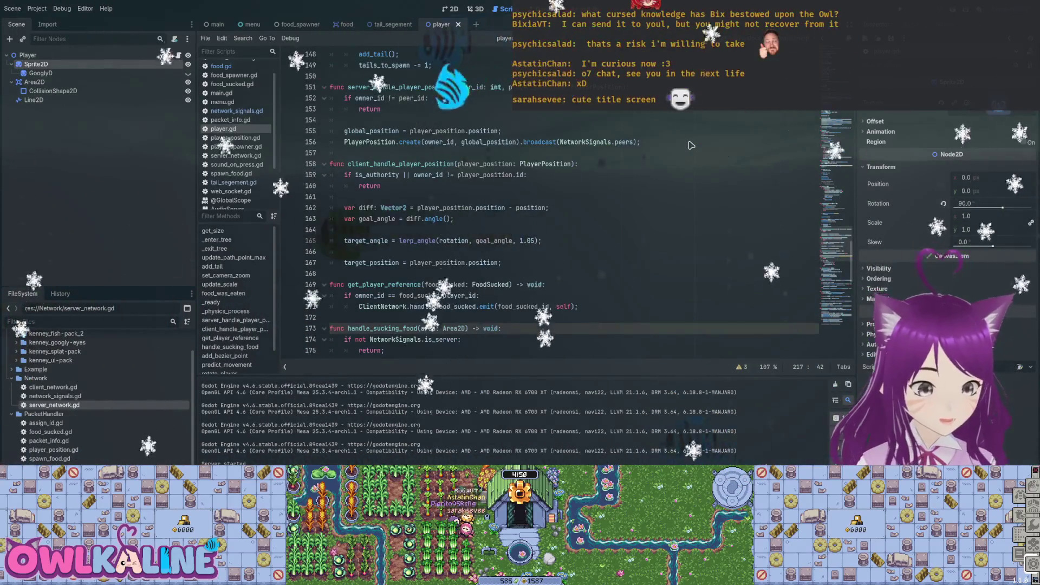
scroll(691, 145, up, 7)
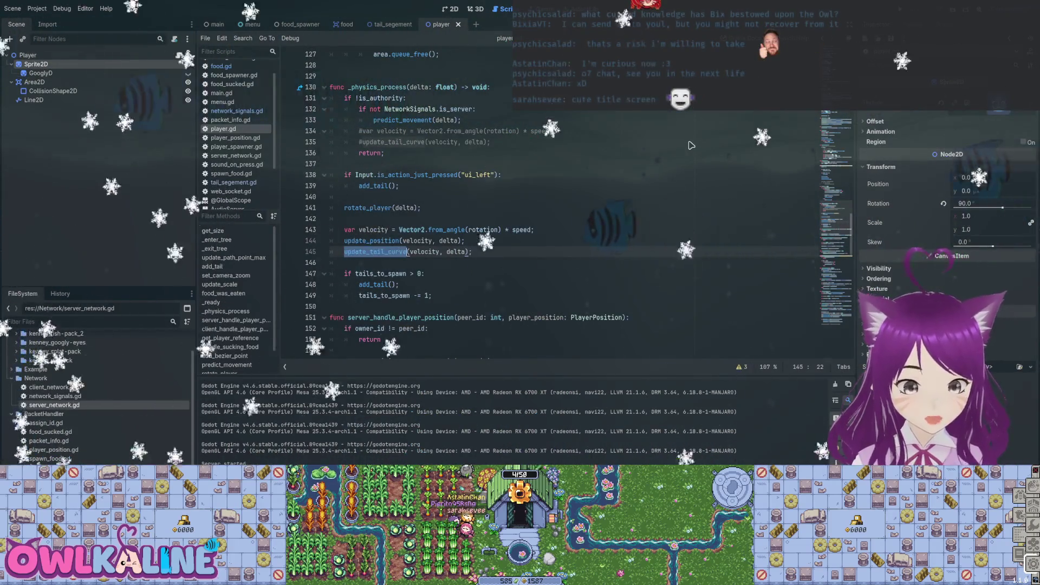
key(End)
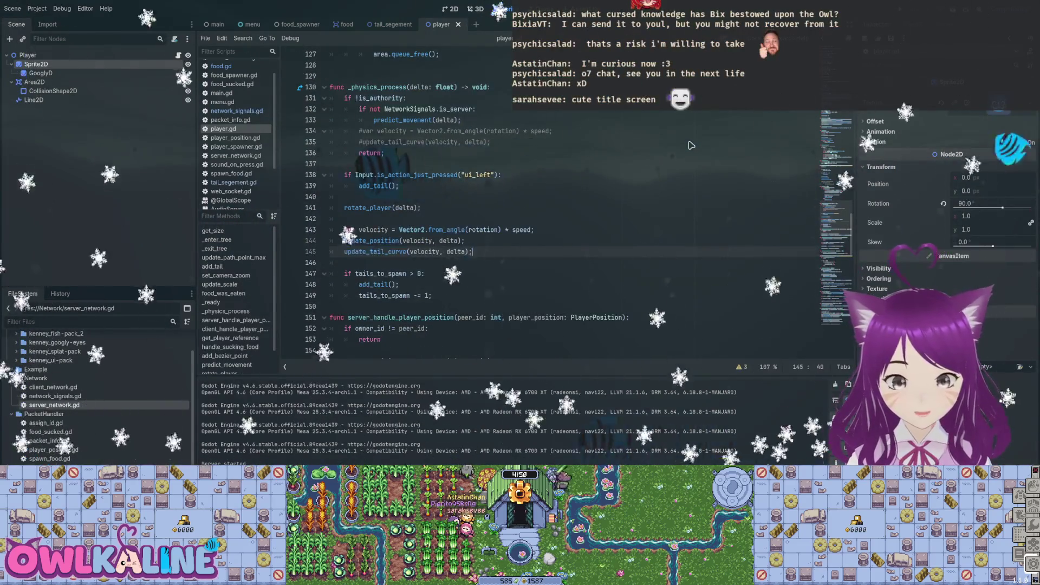
key(shift+Home)
- Inspect the broadcast on line 156 and select owner_id != player_position on line 159
scroll(692, 145, down, 3)
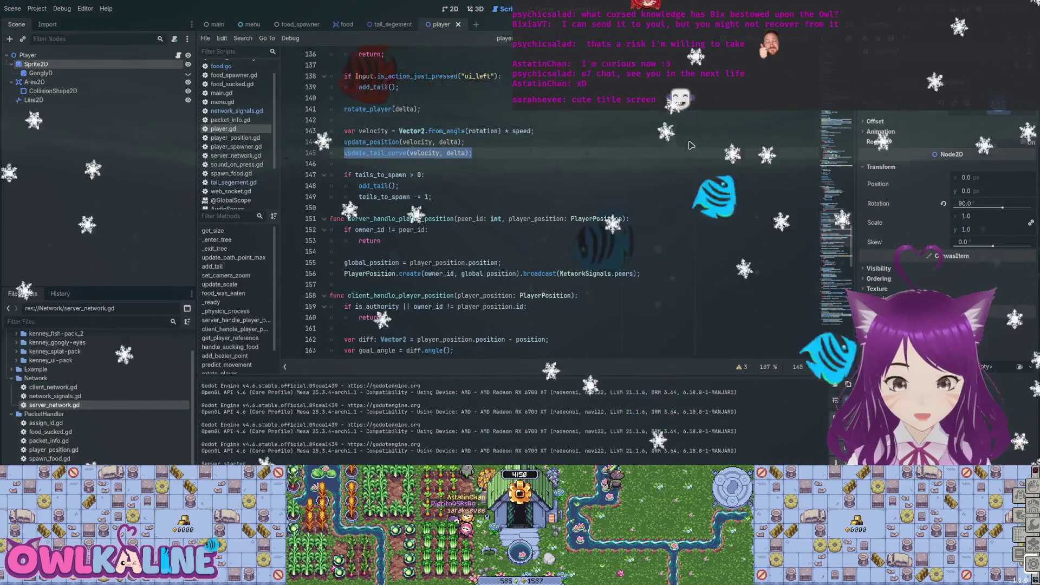
scroll(691, 145, down, 2)
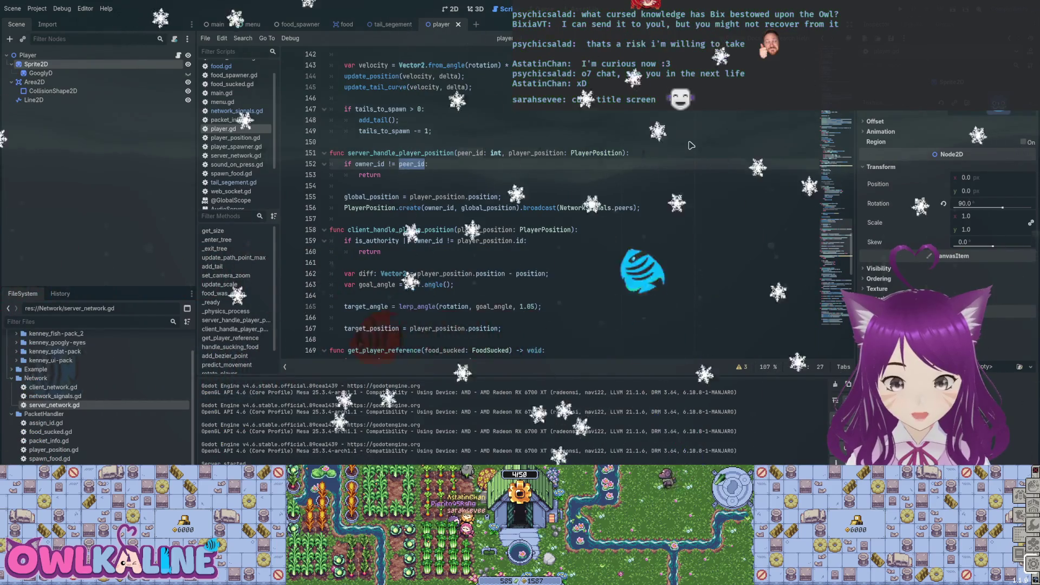
key(Down)
key(Down)
key(Down)
key(End)
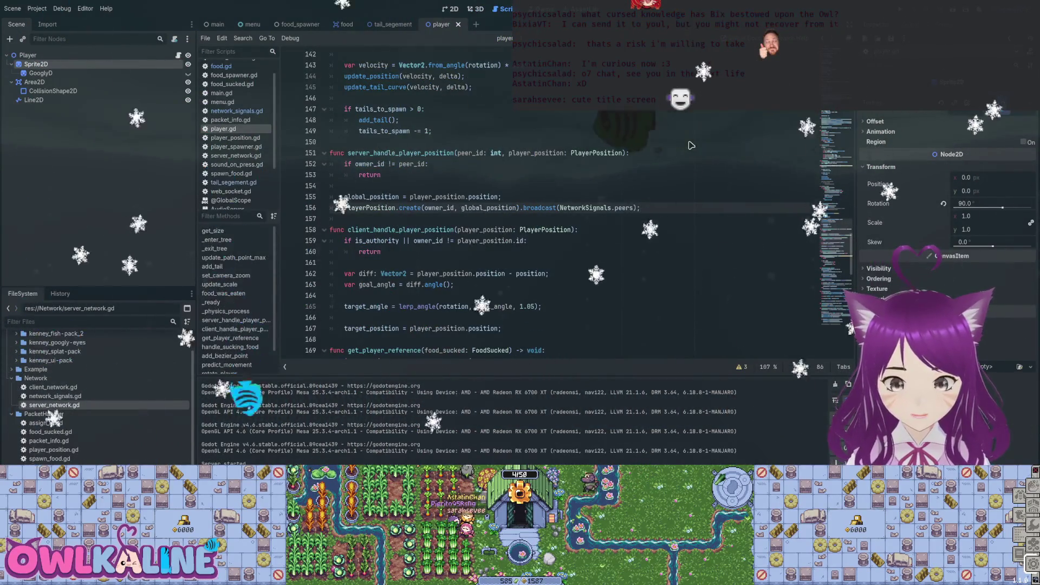
scroll(691, 145, down, 2)
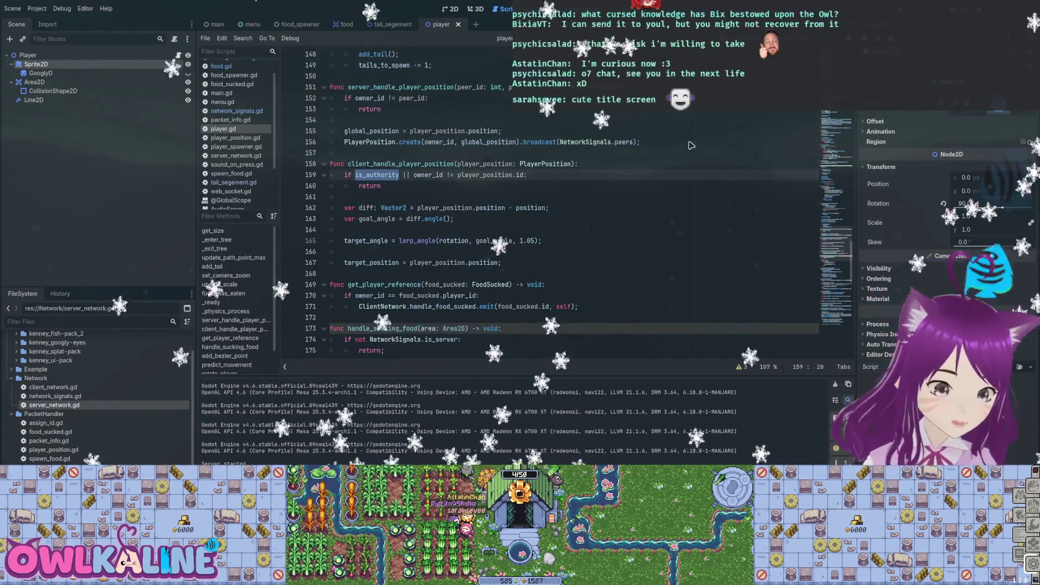
key(ctrl+shift+Right)
key(ctrl+shift+Right)
key(ctrl+shift+Right)
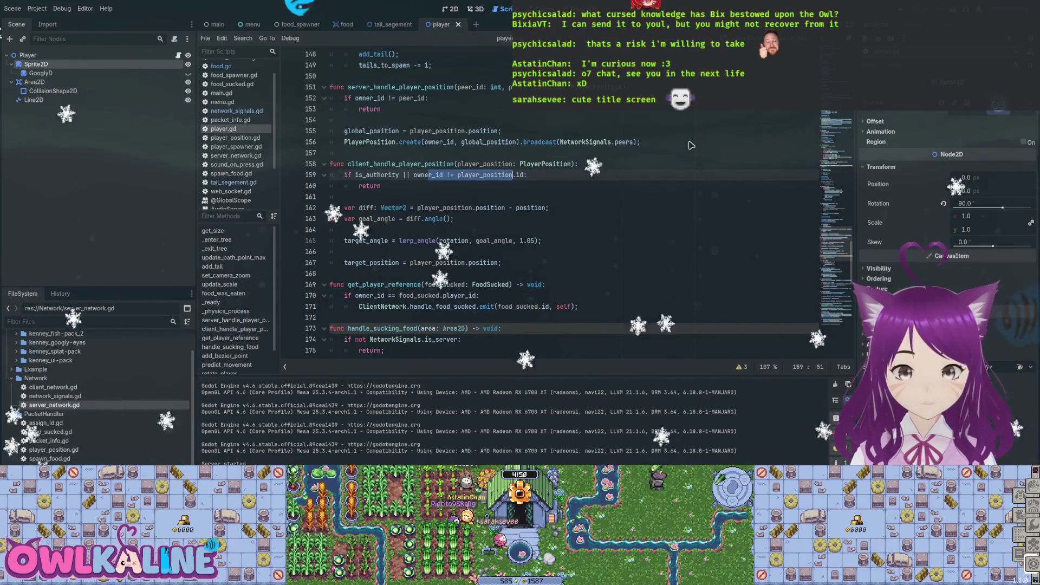
- Scroll to update_position and select its translate and PlayerPosition send calls
scroll(691, 145, down, 1)
scroll(691, 146, down, 1)
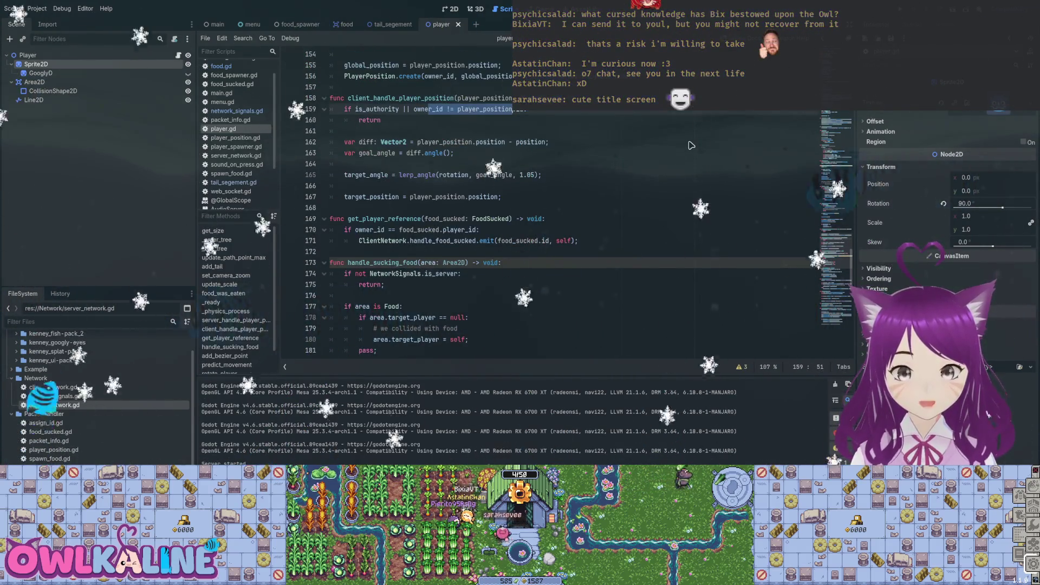
scroll(692, 145, down, 1)
scroll(692, 145, down, 2)
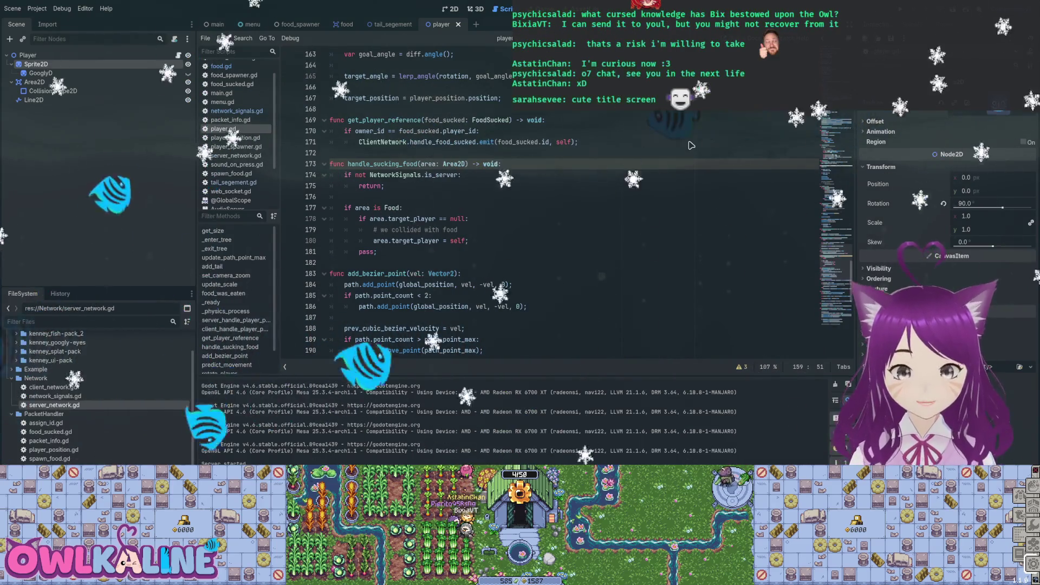
scroll(692, 145, down, 2)
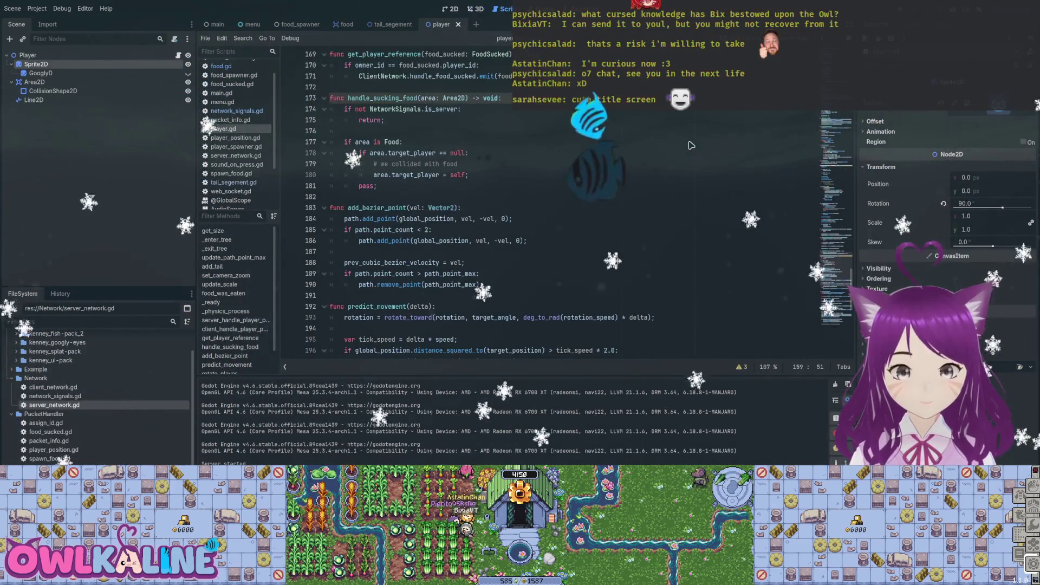
scroll(691, 145, down, 3)
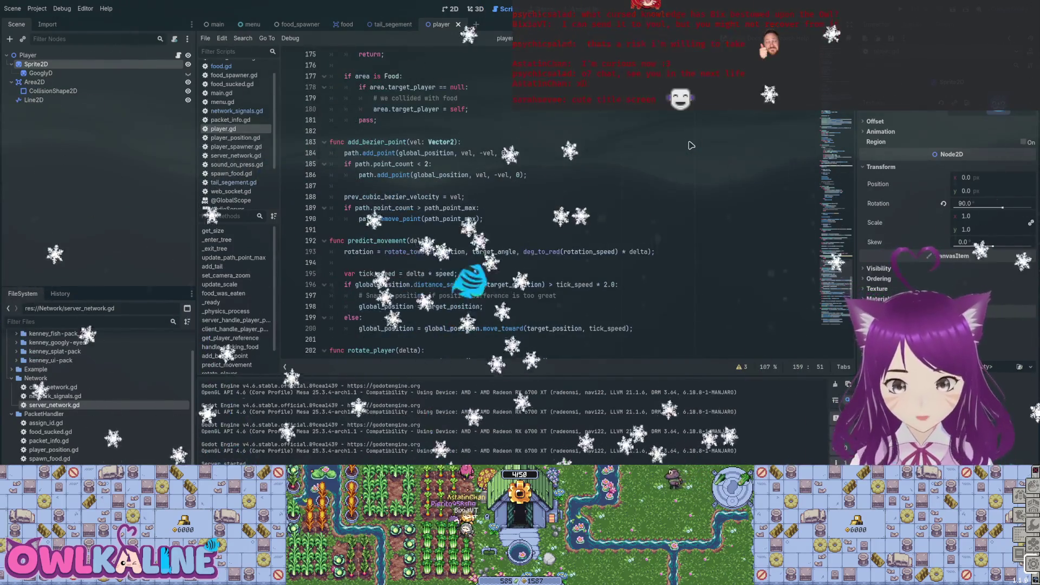
scroll(691, 145, down, 2)
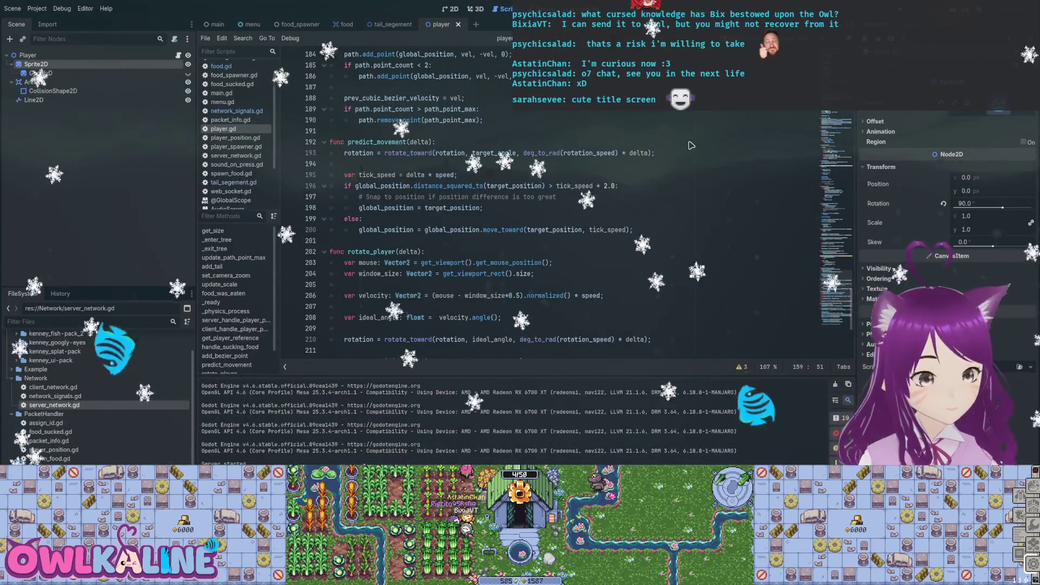
scroll(691, 146, down, 2)
scroll(692, 146, down, 1)
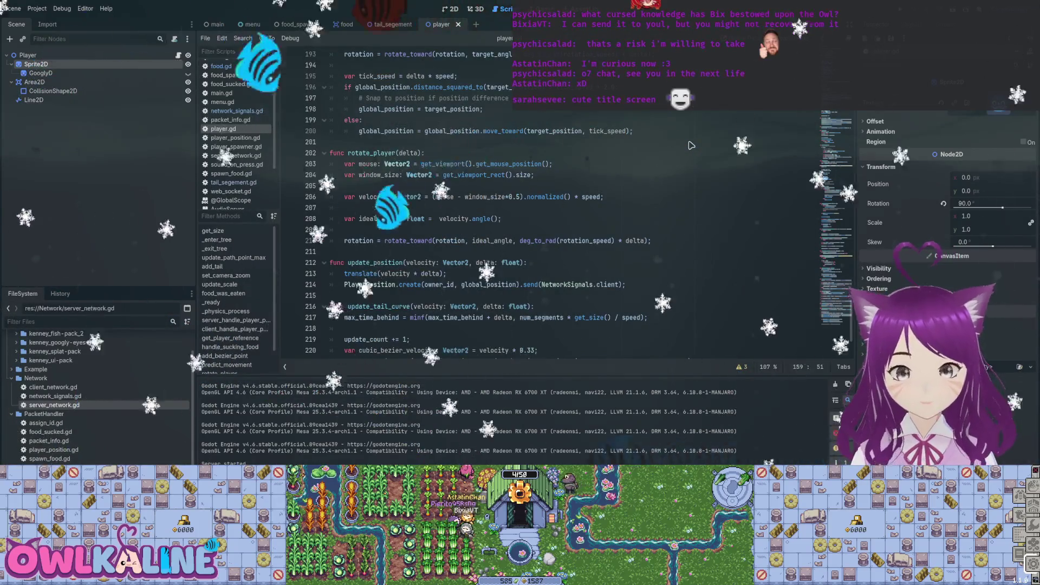
scroll(691, 145, down, 1)
scroll(691, 145, down, 2)
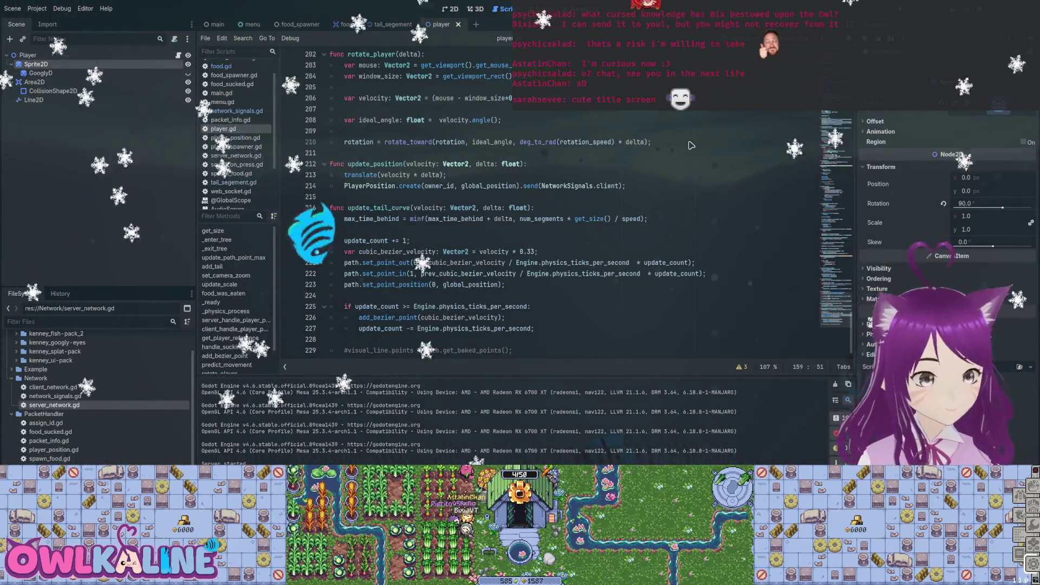
drag(356, 174, 442, 174)
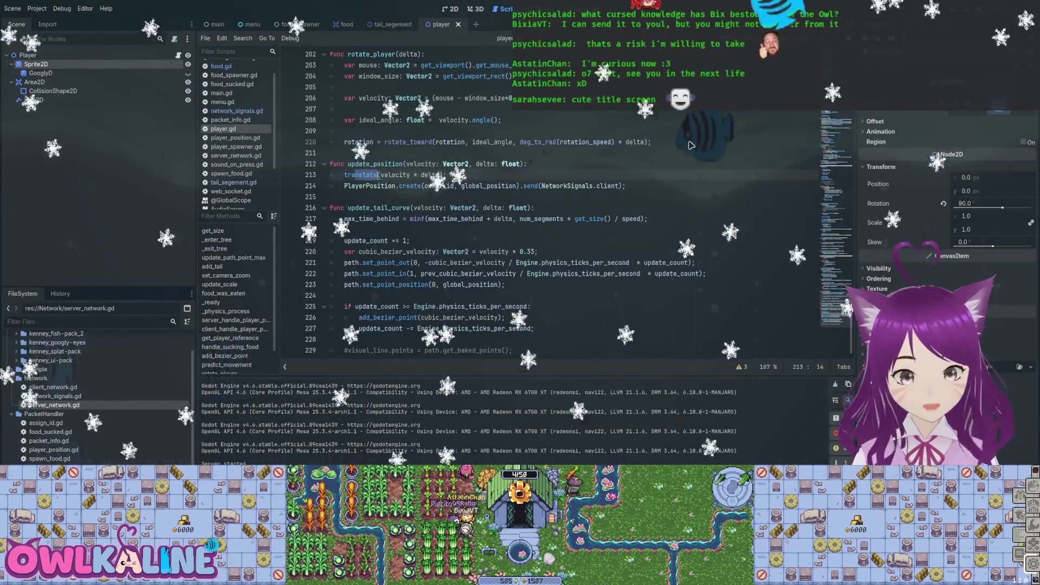
drag(351, 186, 548, 186)
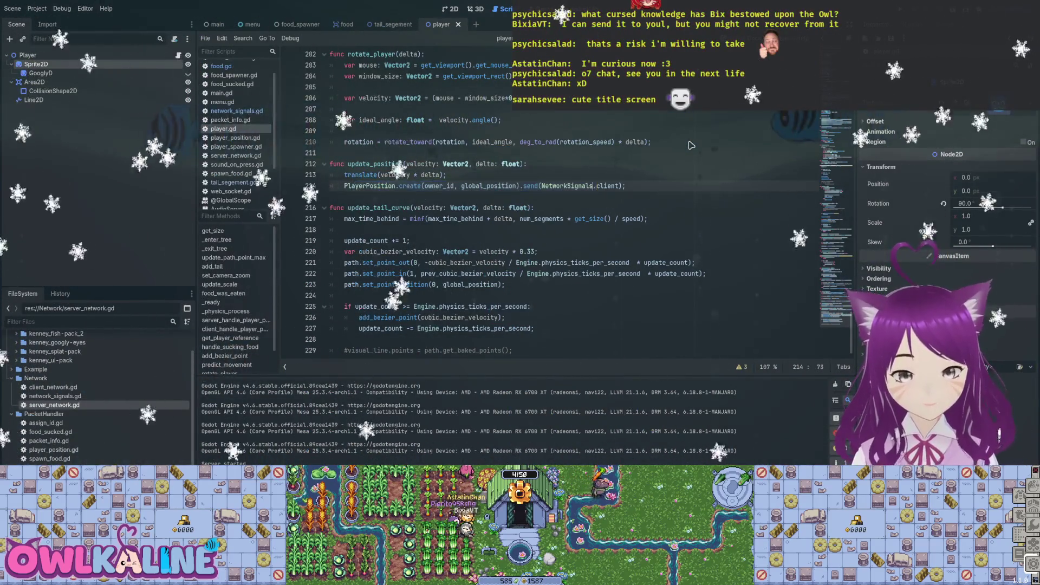
key(Escape)
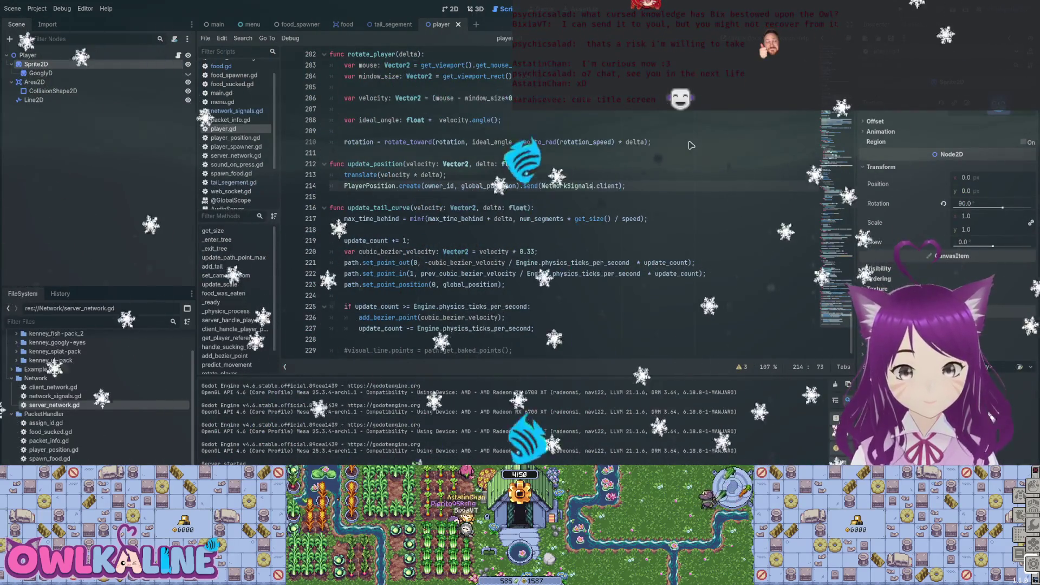
- Select lines 213–214 of update_position, then switch to server_network.gd
key(shift+Up)
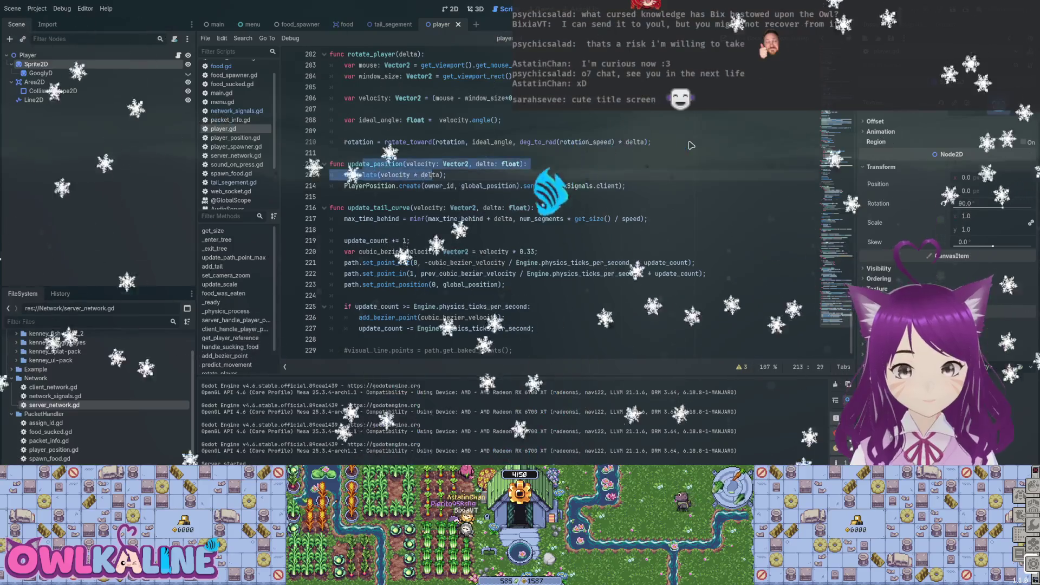
key(shift+End)
key(End)
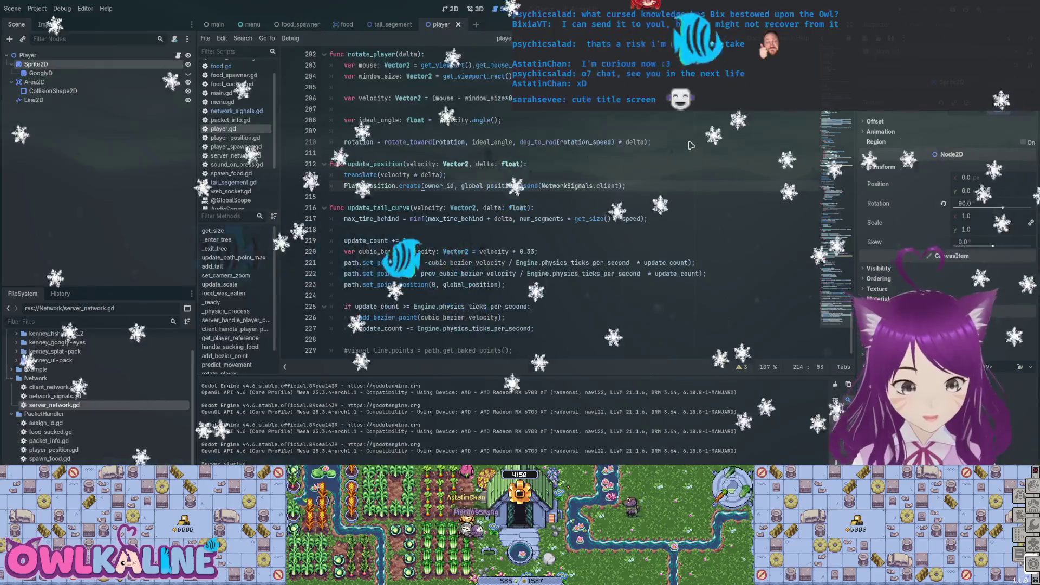
key(alt+Left)
scroll(692, 146, down, 7)
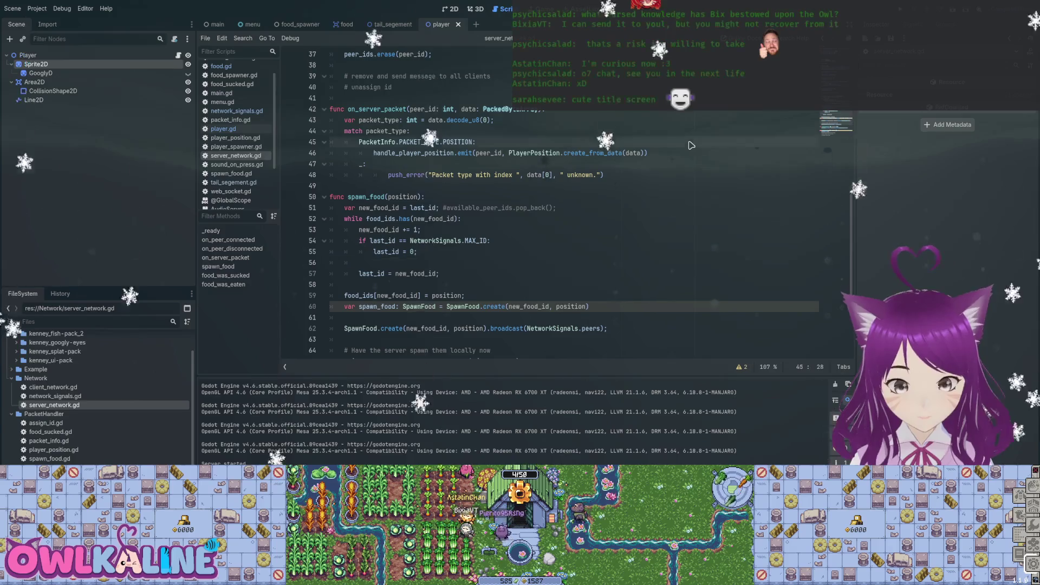
- Move to the handle_player_position emit on line 46 of server_network.gd, then return to player.gd
key(Down)
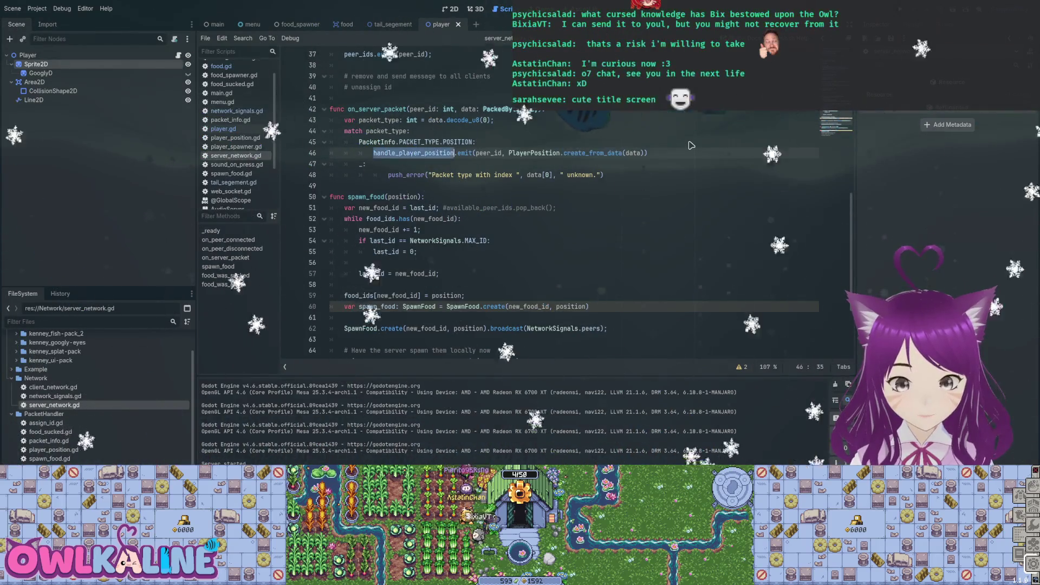
scroll(691, 145, up, 12)
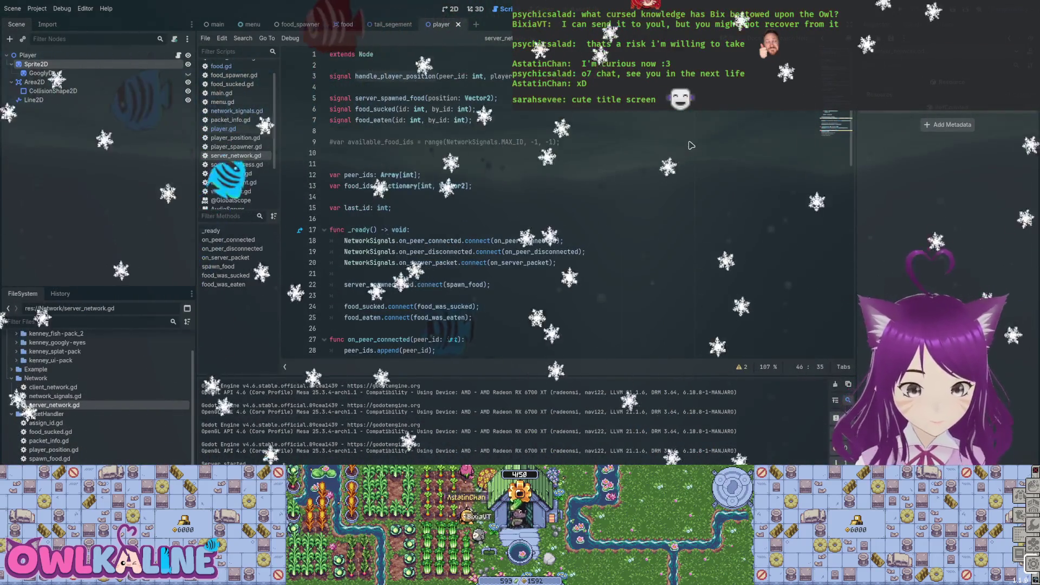
scroll(692, 145, down, 9)
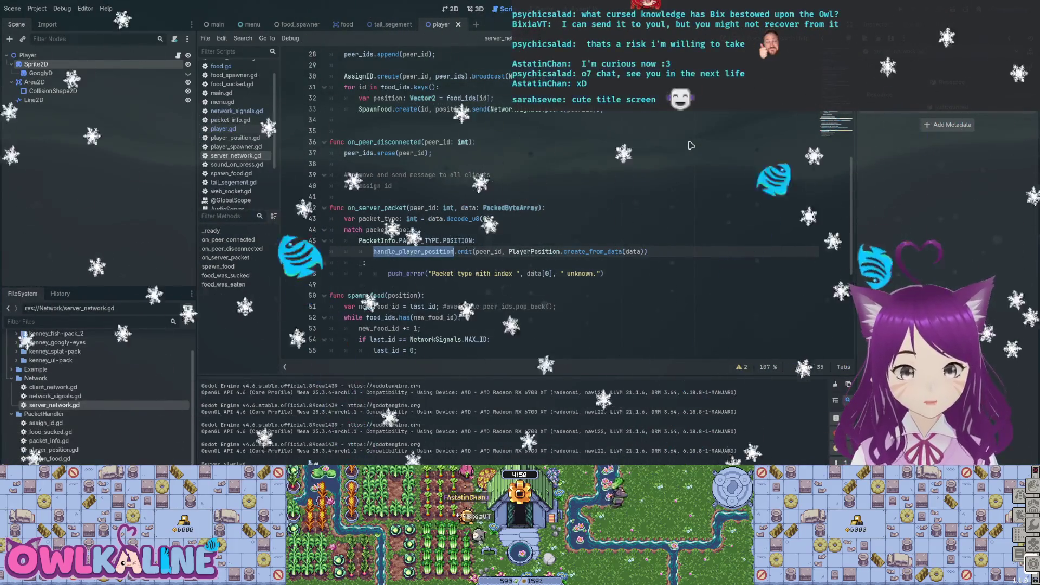
key(alt+Left)
scroll(691, 145, up, 10)
scroll(691, 145, up, 20)
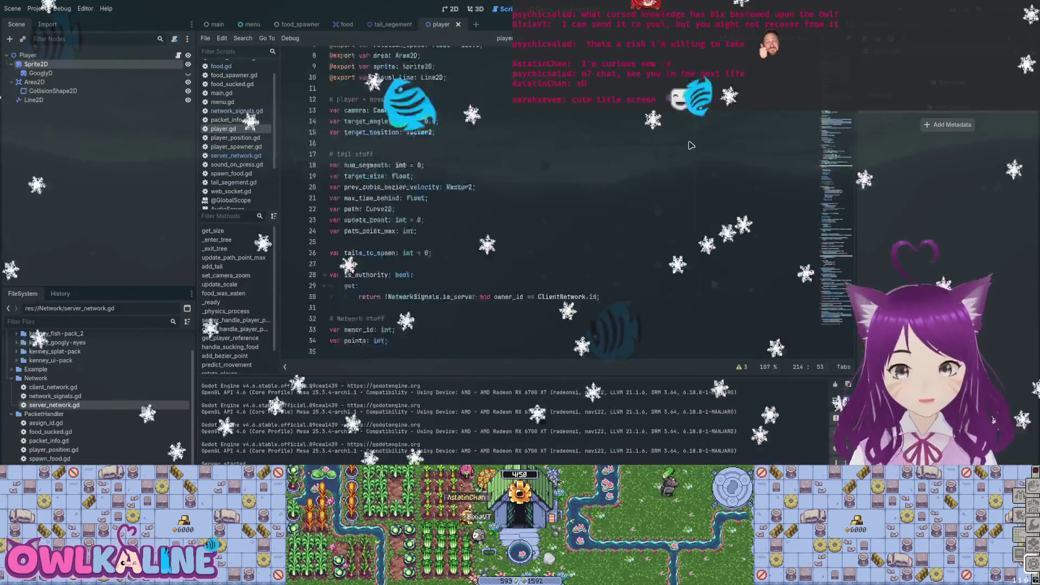
- Search player.gd for server_handle_player_position and jump to its next match
key(alt+Left)
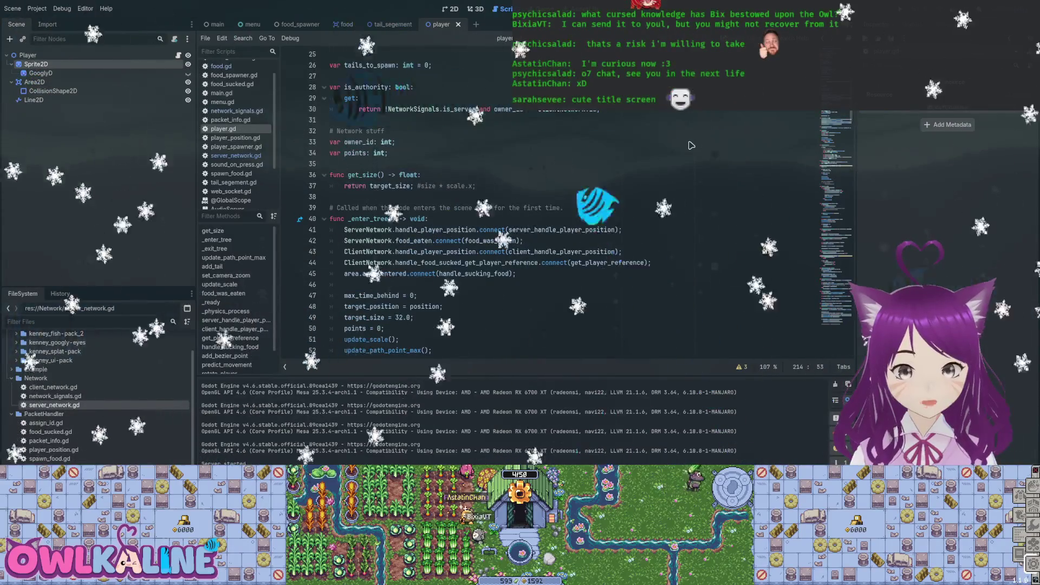
key(alt+Left)
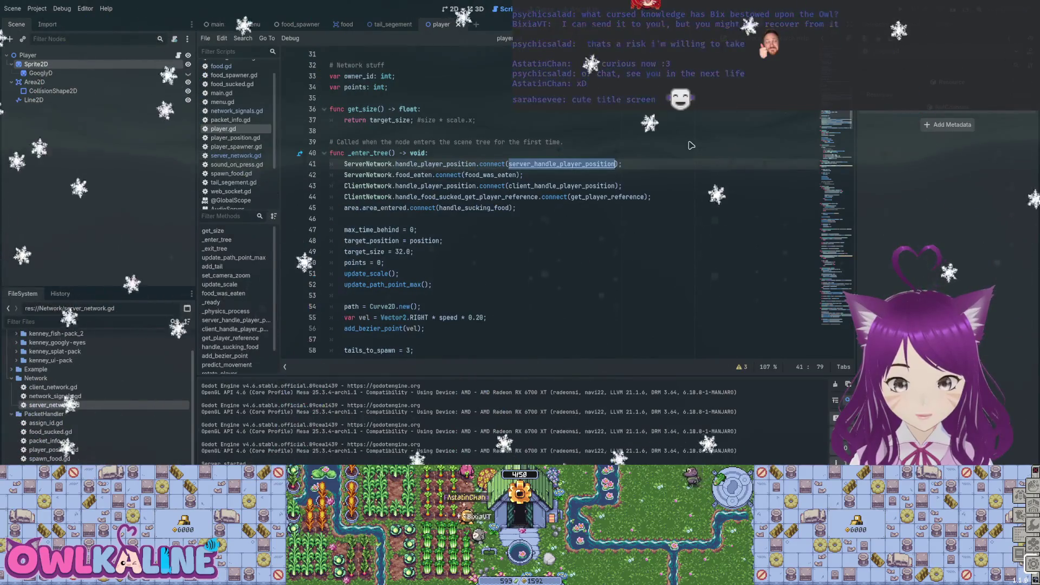
key(ctrl+f)
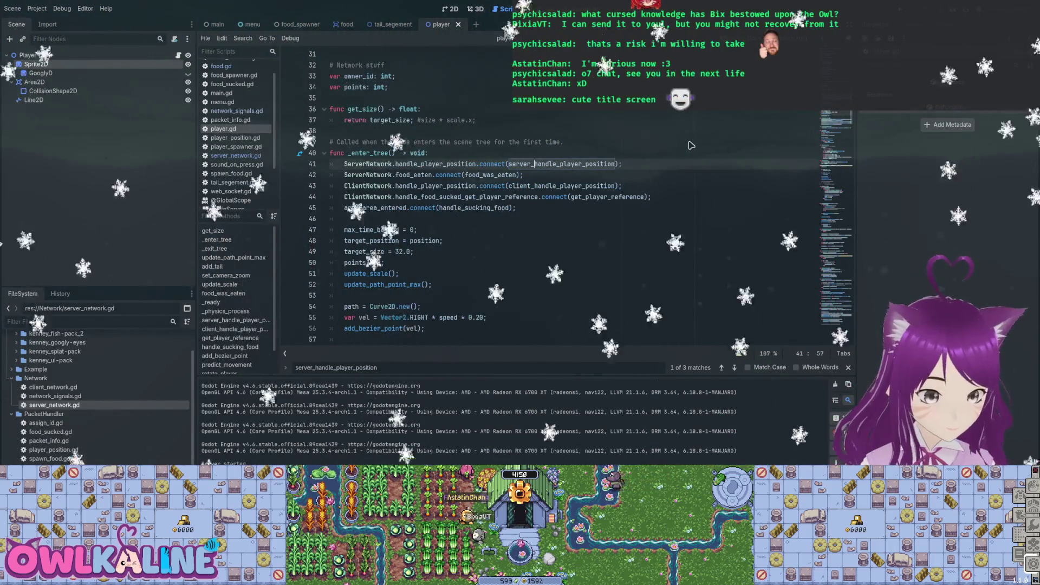
key(ctrl+f)
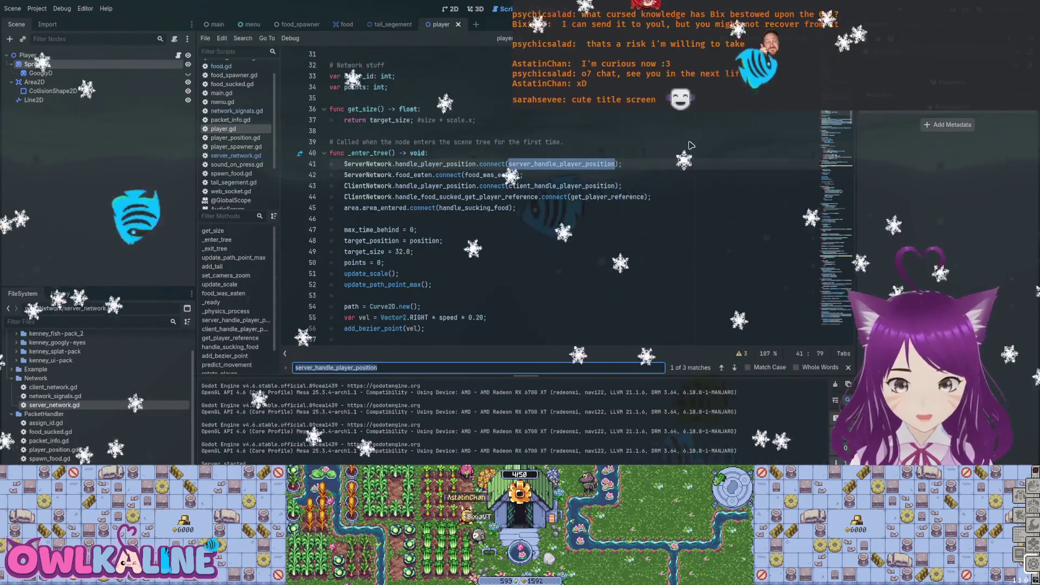
key(Return)
key(Return)
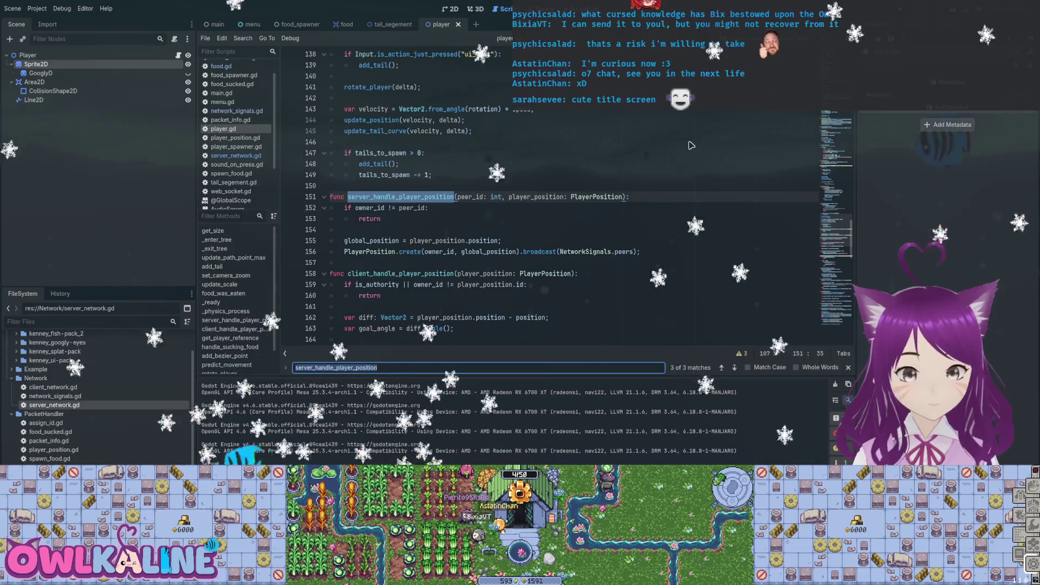
- Select NetworkSignals.peers in the broadcast call, then switch to client_network.gd
drag(632, 251, 582, 252)
key(shift+Left)
key(shift+Left)
key(shift+Left)
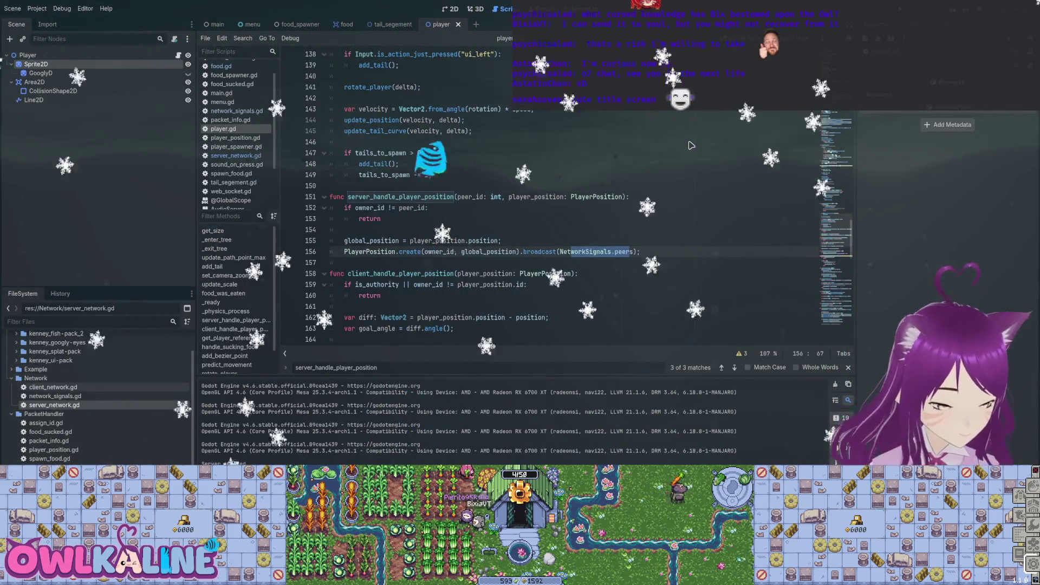
key(alt+Left)
scroll(691, 145, down, 1)
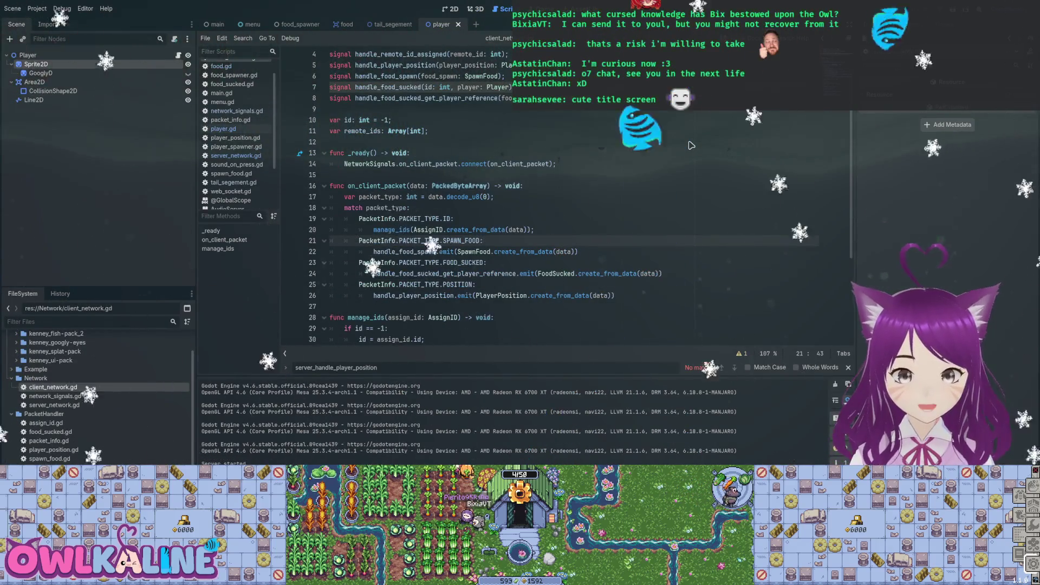
- Go to the handle_player_position emit on line 26 of client_network.gd
key(Down)
key(Down)
key(Down)
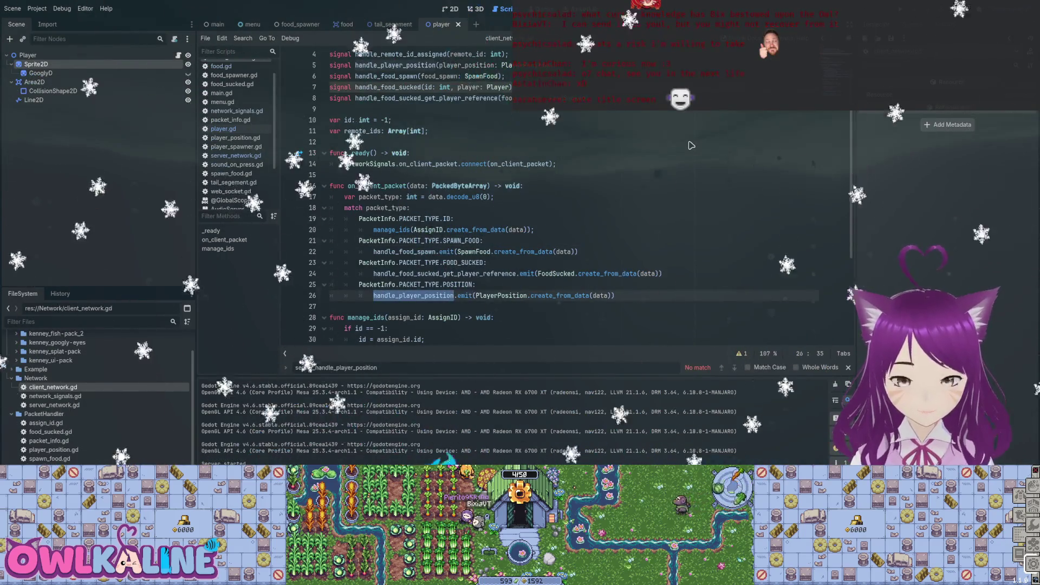
scroll(691, 145, up, 1)
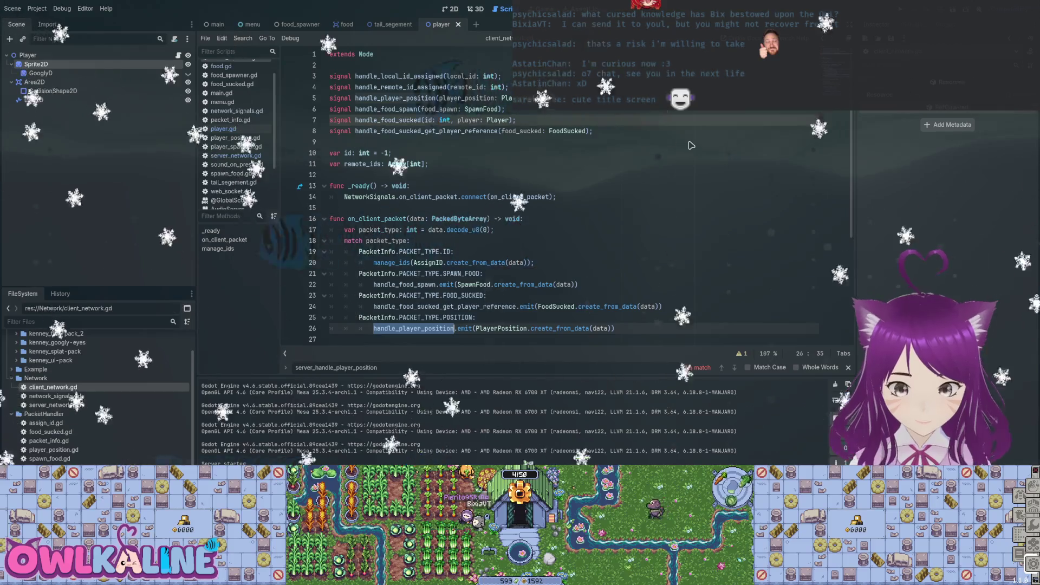
scroll(692, 145, down, 3)
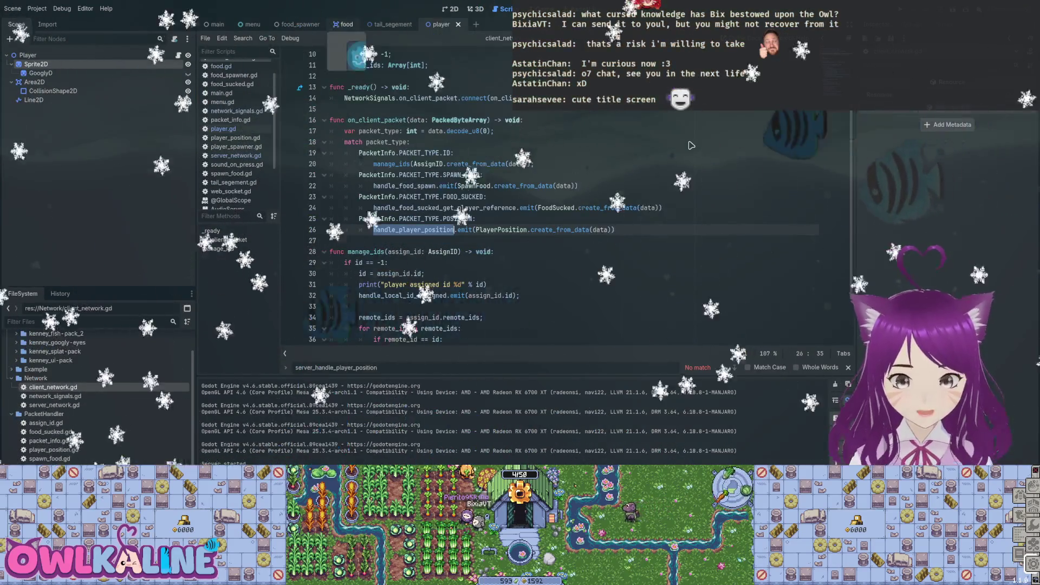
- In player.gd, select handle_player_position on line 43 and jump to its signal definition
key(alt+Left)
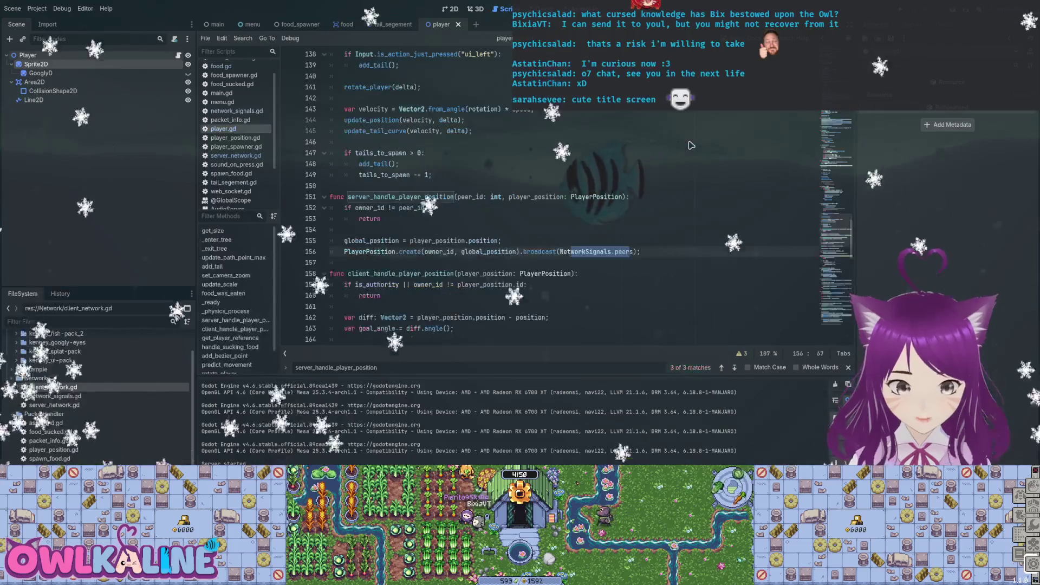
scroll(691, 146, up, 20)
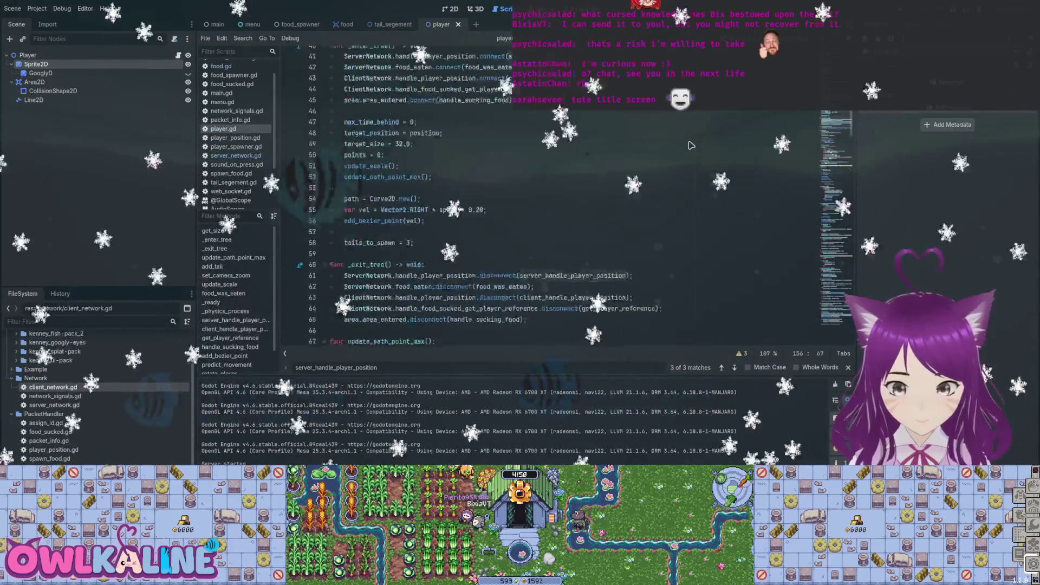
scroll(691, 145, down, 11)
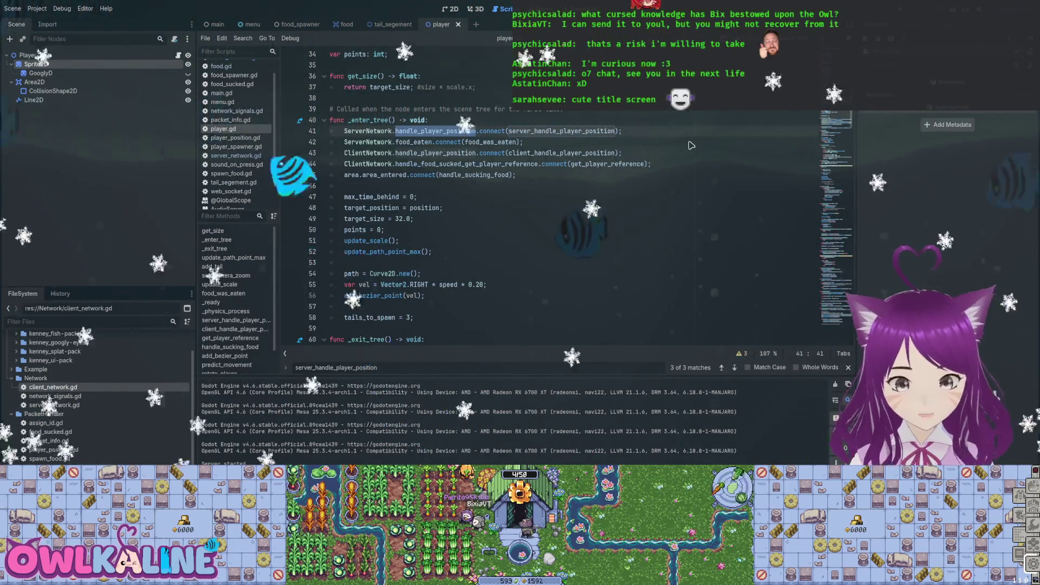
key(Up)
key(Up)
key(Up)
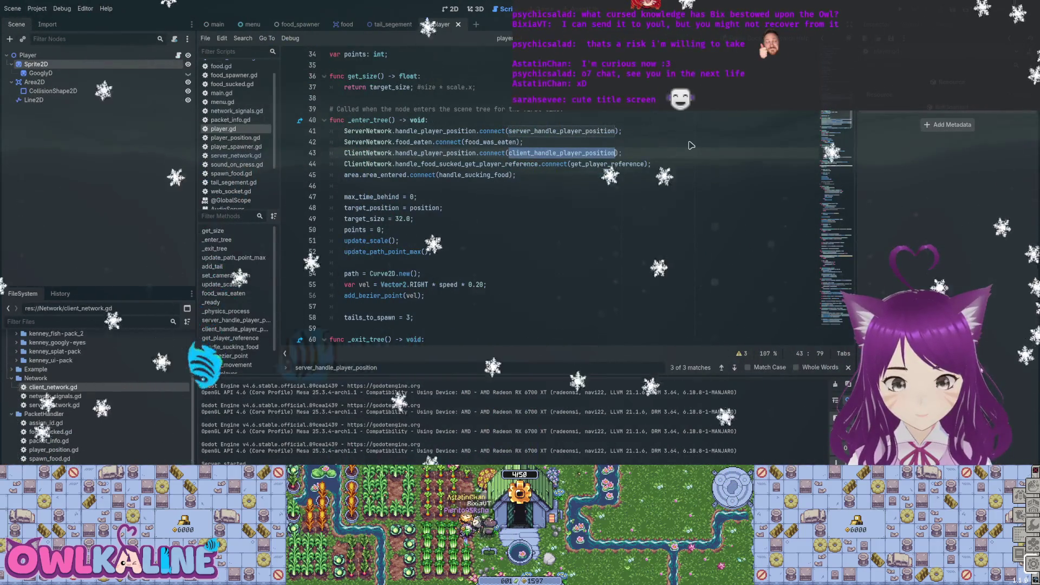
key(ctrl+Left)
key(ctrl+Left)
key(ctrl+Left)
key(ctrl+shift+Right)
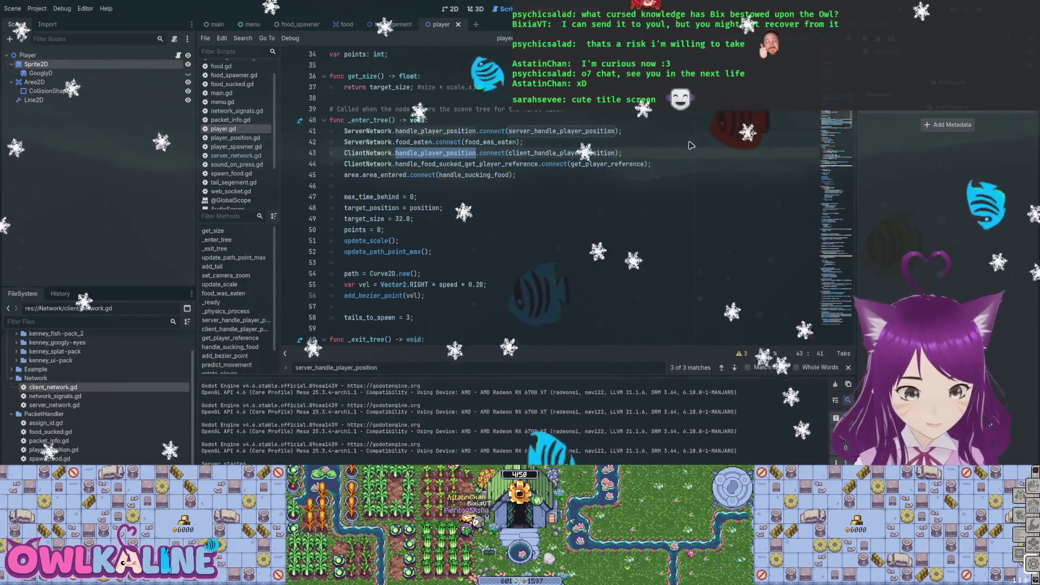
key(F12)
key(F12)
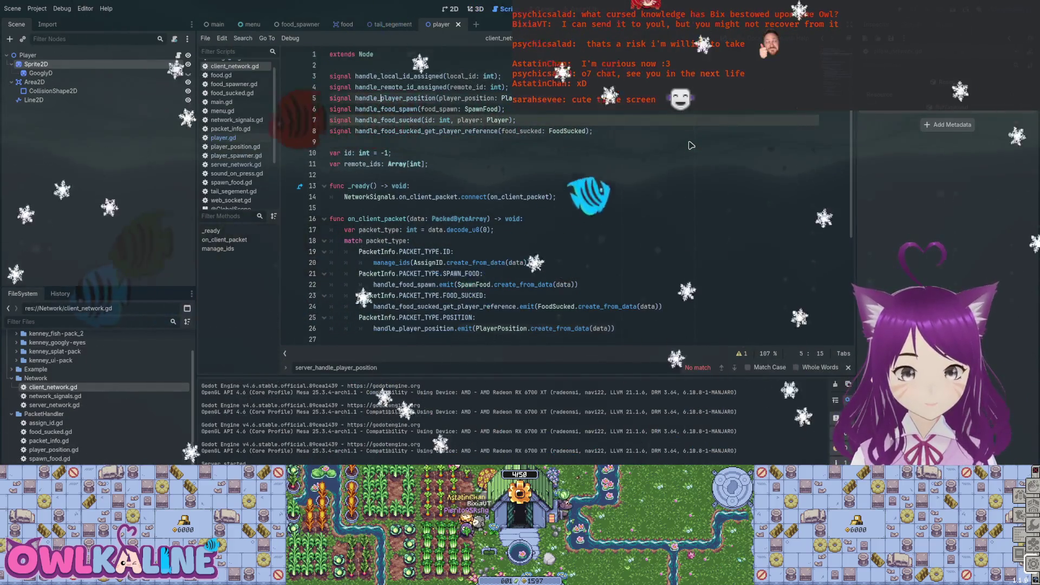
key(F12)
- Rename the signal declaration on line 5 to handle_player_position_from_server
scroll(692, 145, up, 10)
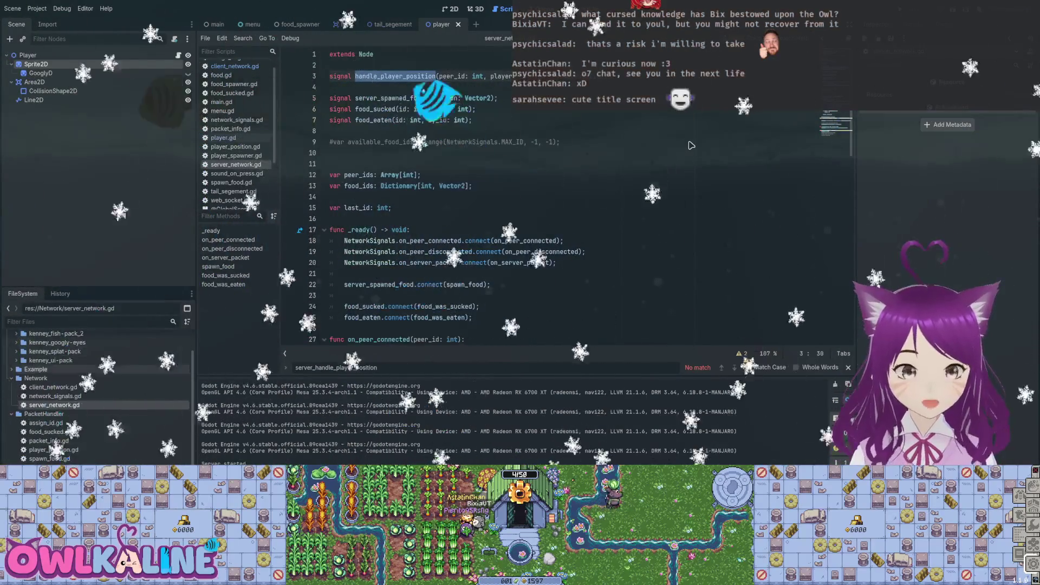
key(alt+Left)
key(Down)
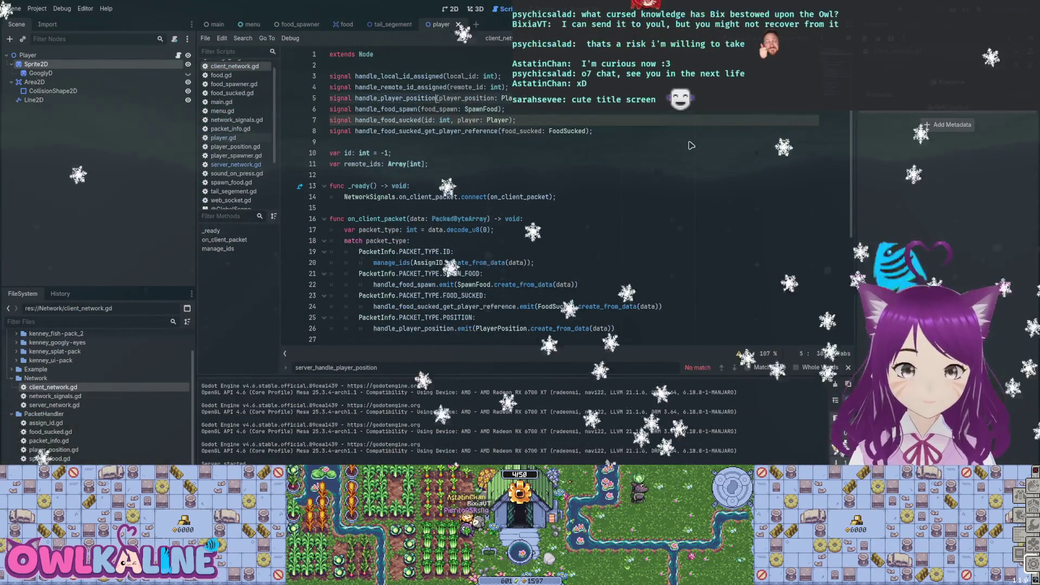
text(_from_server)
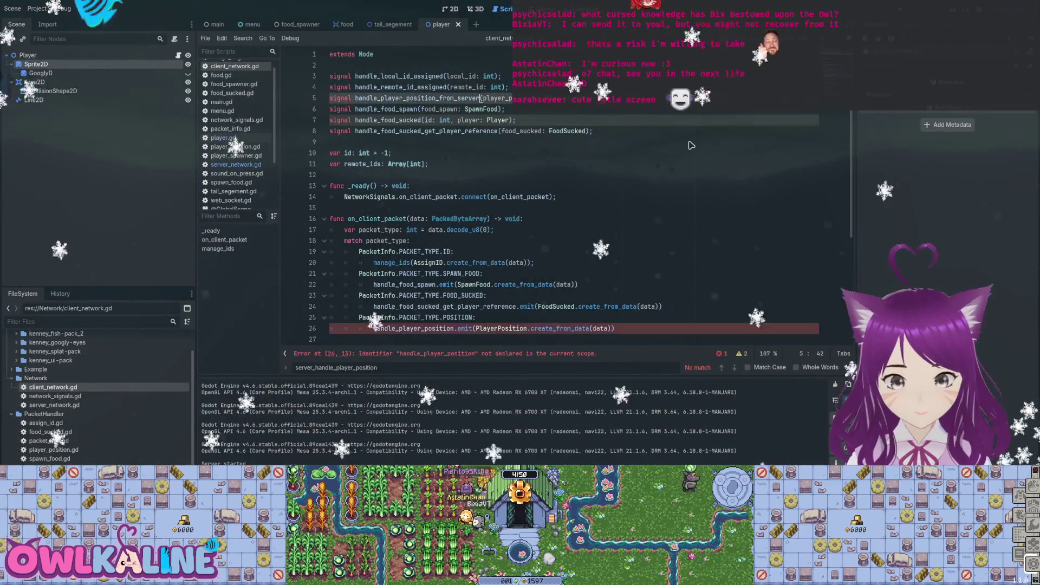
- Update the line 26 emit to handle_player_position_from_server using autocomplete
scroll(692, 146, down, 3)
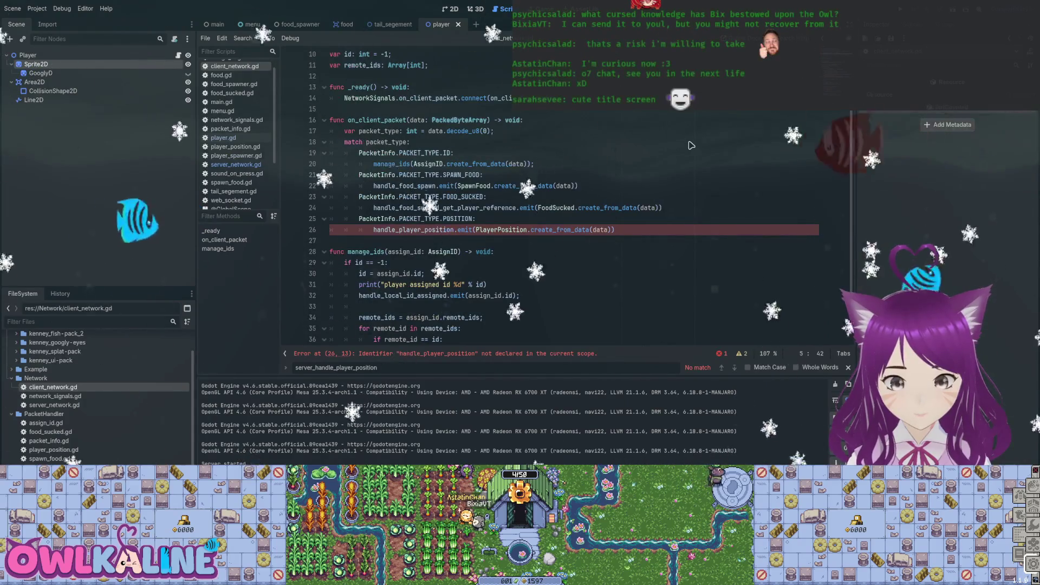
click(454, 230)
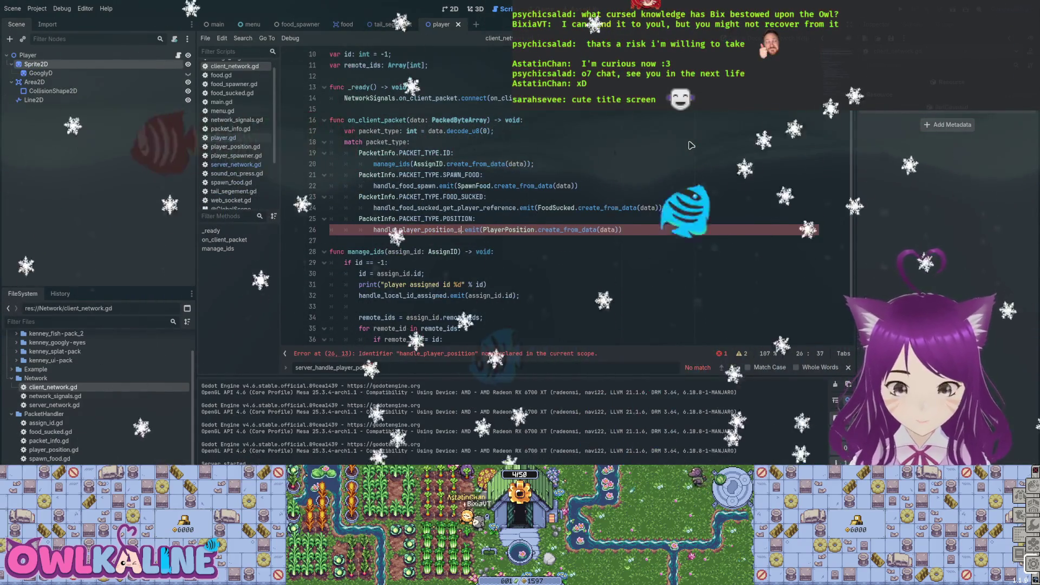
text(from_ser)
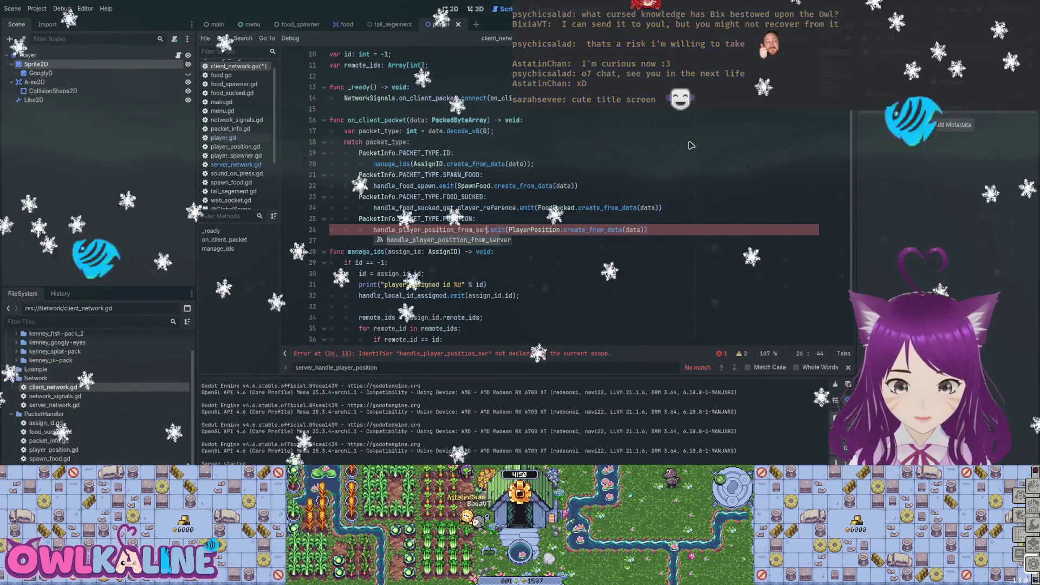
key(Return)
scroll(692, 145, down, 2)
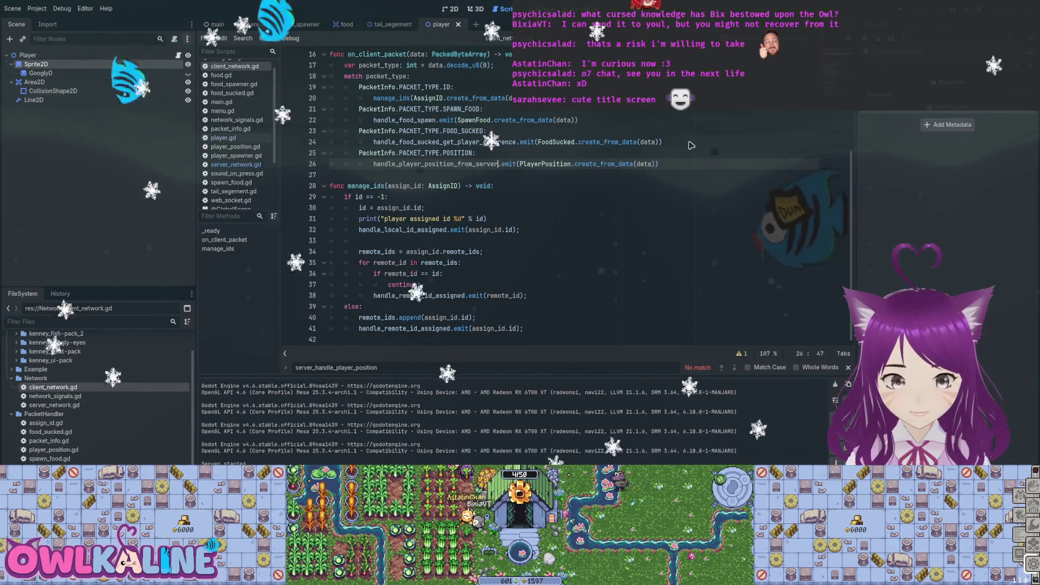
key(alt+Left)
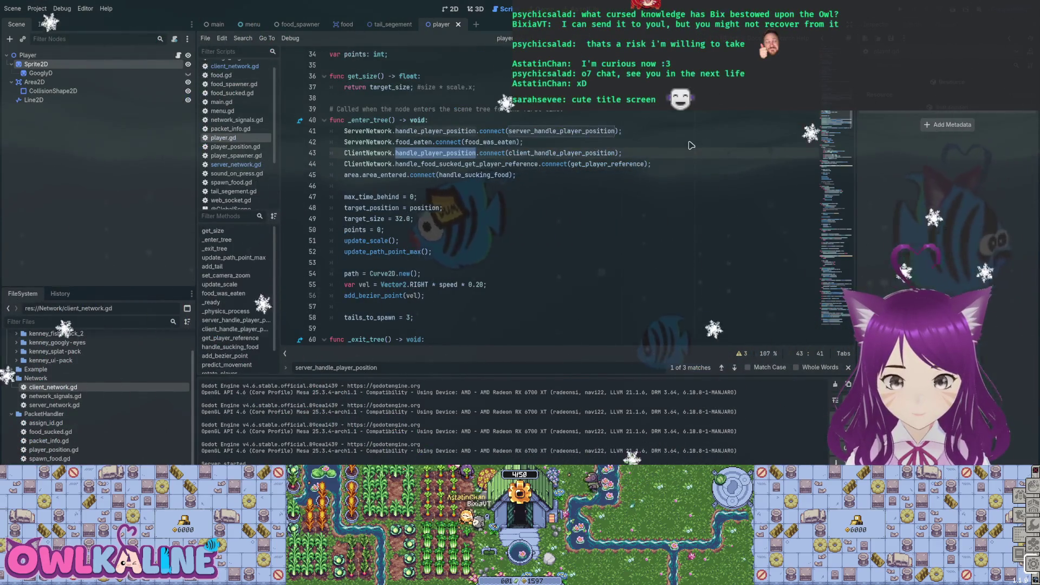
- Change the line 43 connection to handle_player_position_from_server and save player.gd
key(ctrl+Right)
key(ctrl+Right)
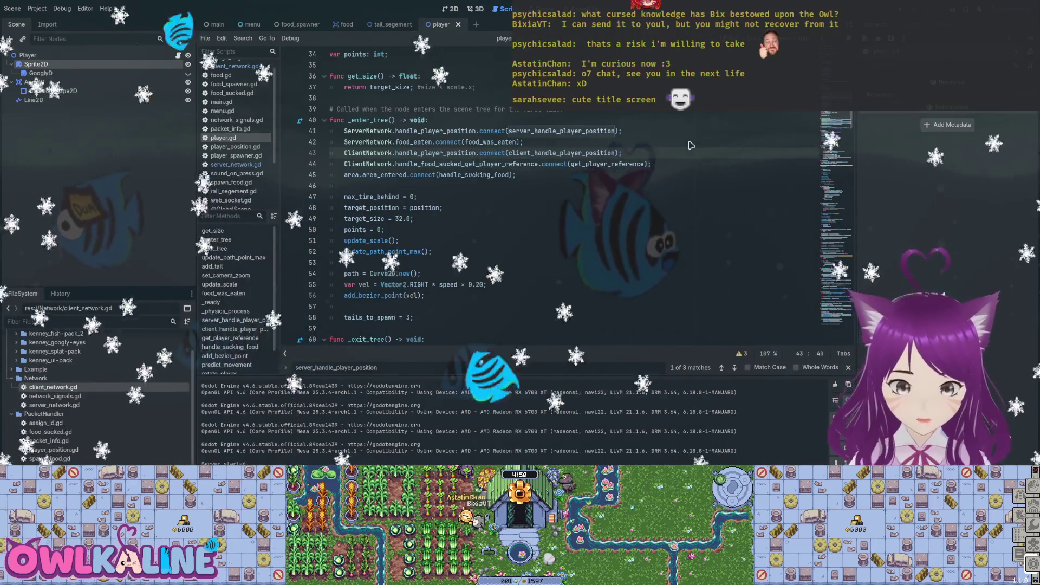
text(_from_s)
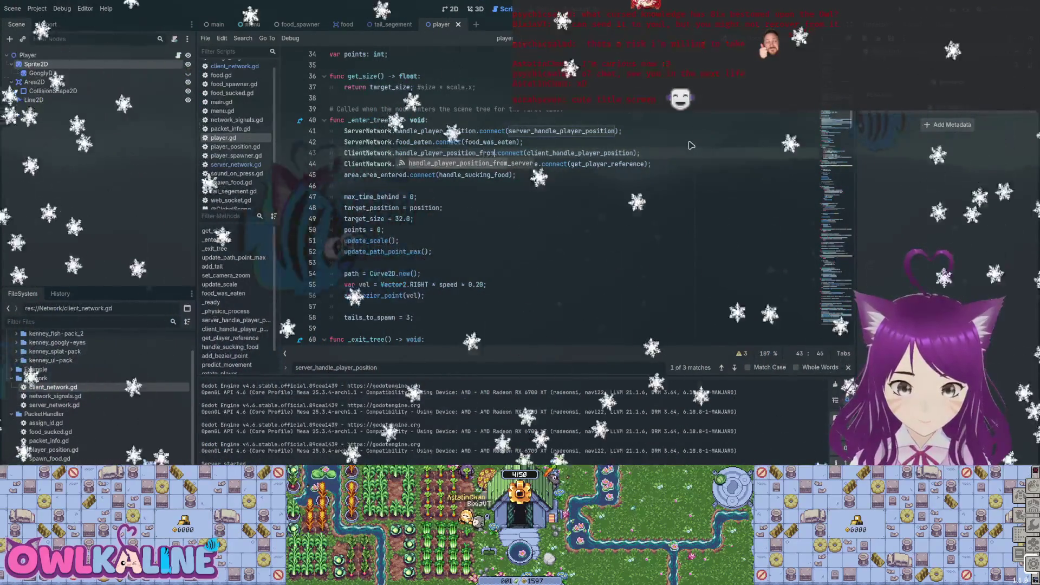
key(Return)
key(Right)
key(Right)
key(Right)
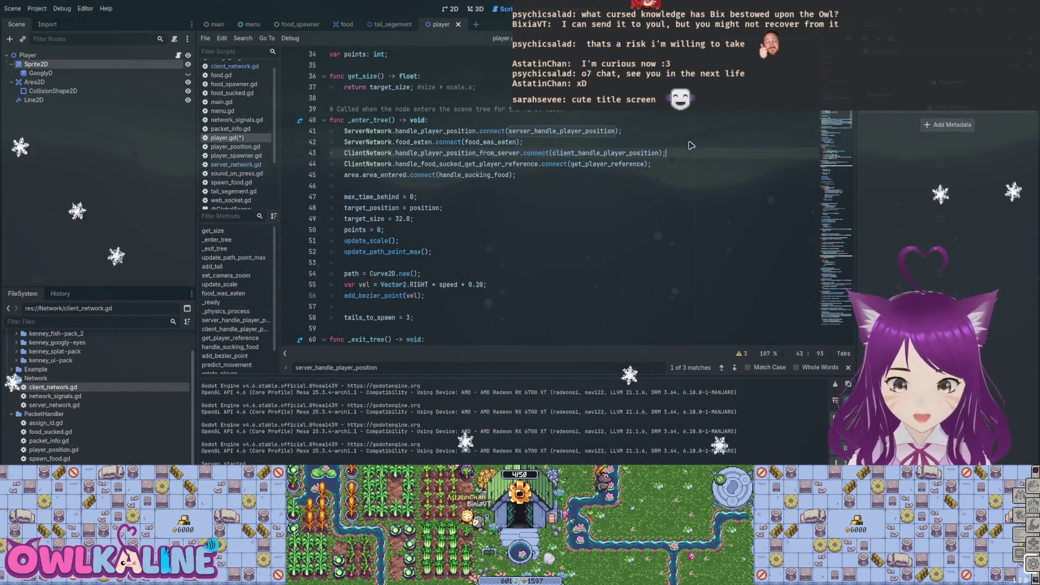
text(erver)
key(ctrl+s)
- Go to the end of the client_handle_player_position declaration on line 158
scroll(692, 145, down, 2)
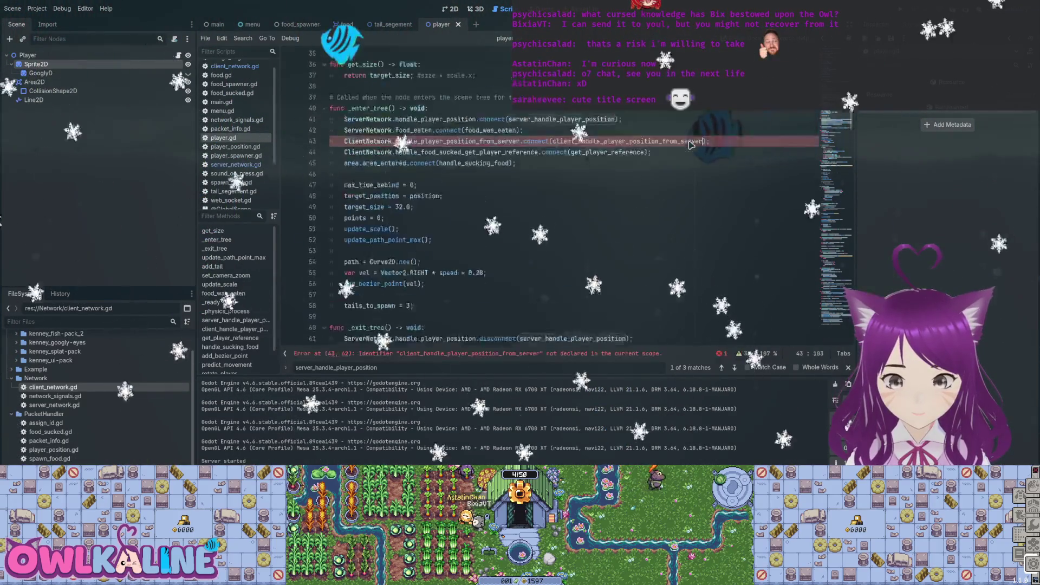
scroll(691, 145, down, 13)
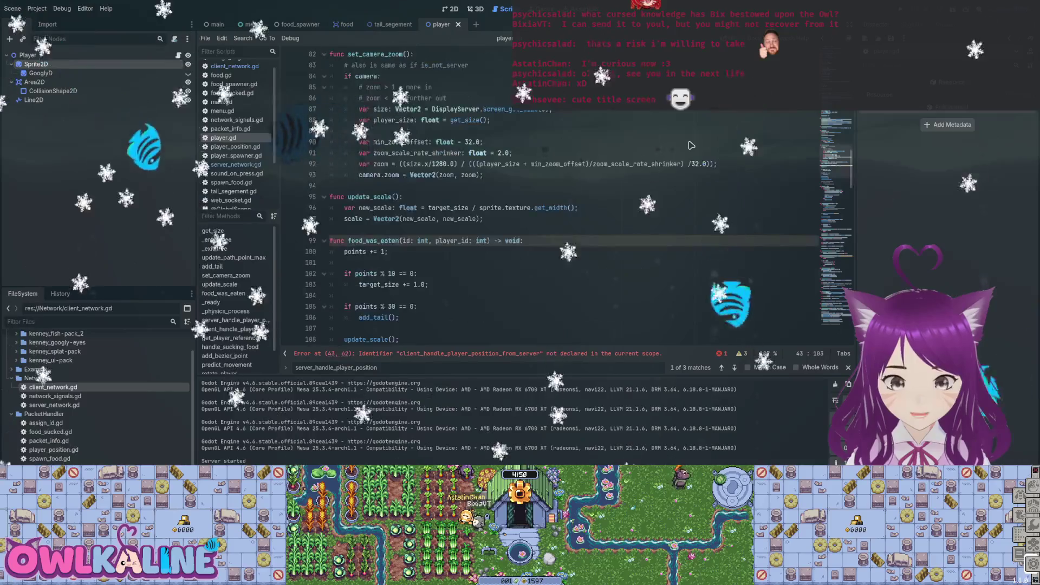
scroll(691, 146, down, 13)
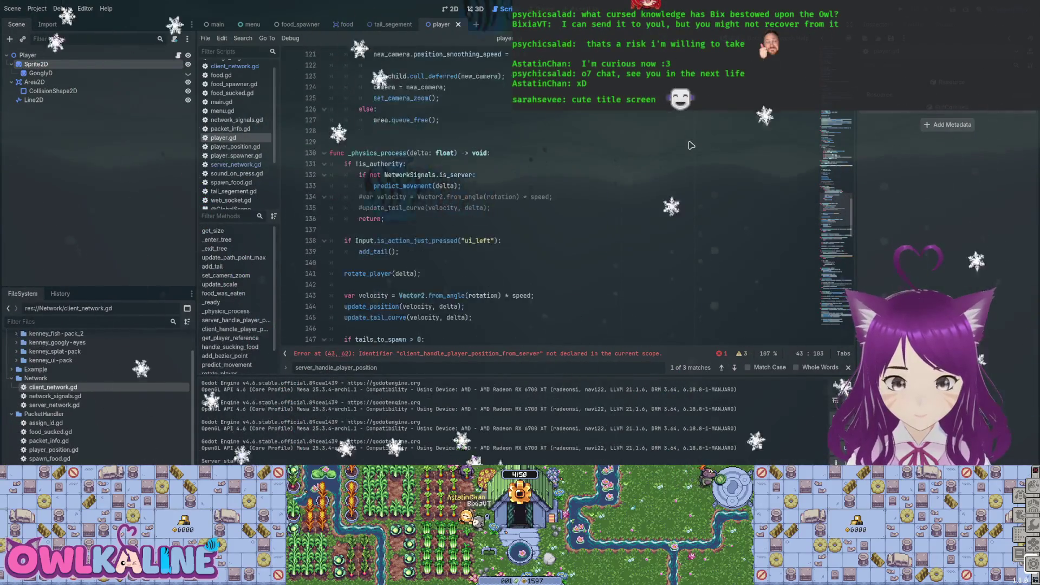
scroll(691, 146, down, 2)
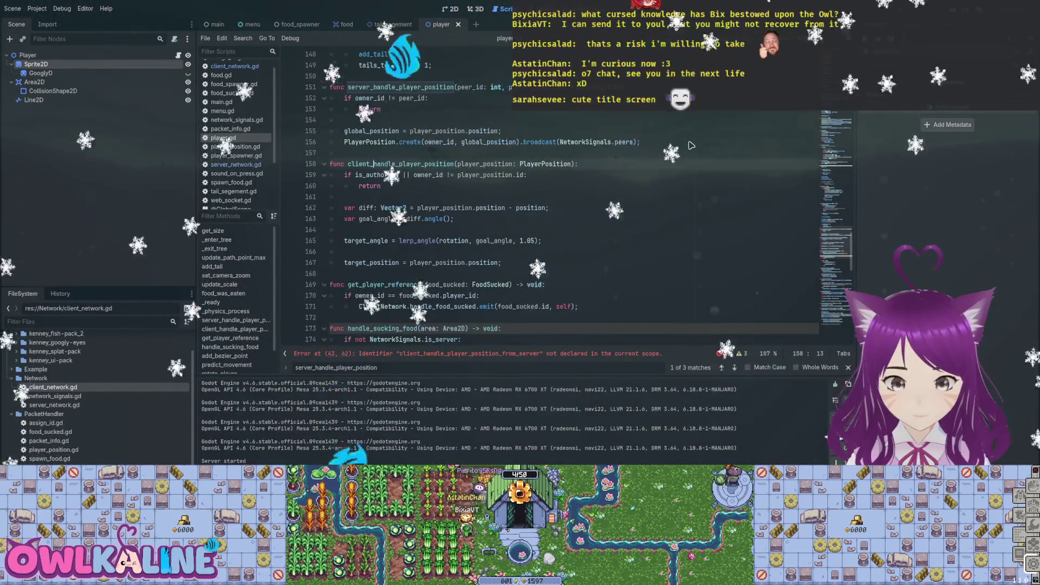
key(ctrl+Right)
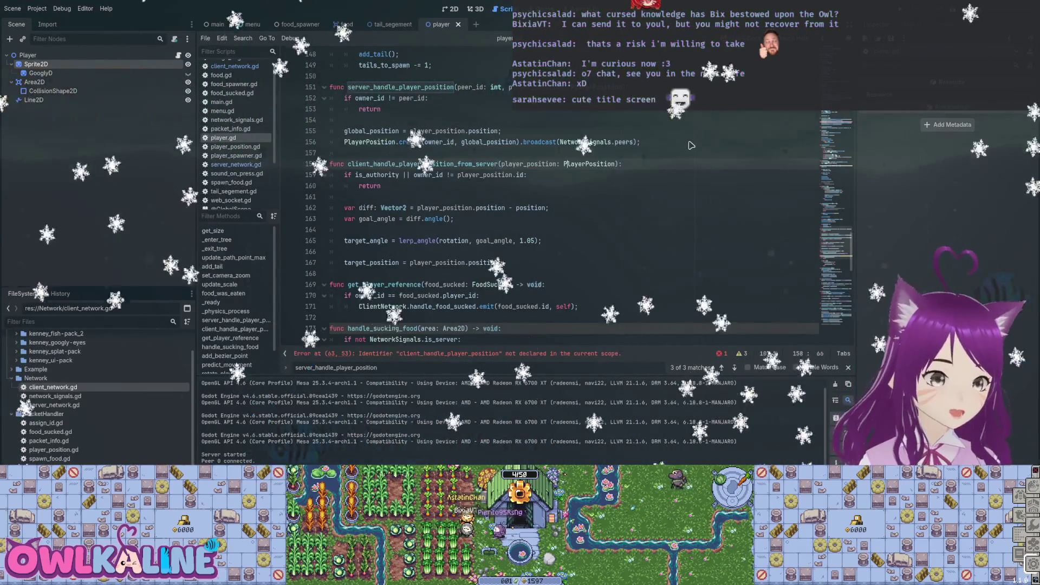
key(End)
scroll(691, 145, down, 2)
- Copy the update_tail_curve call below the global_position assignment in server_handle_player_position, then save
key(Down)
key(Down)
key(Down)
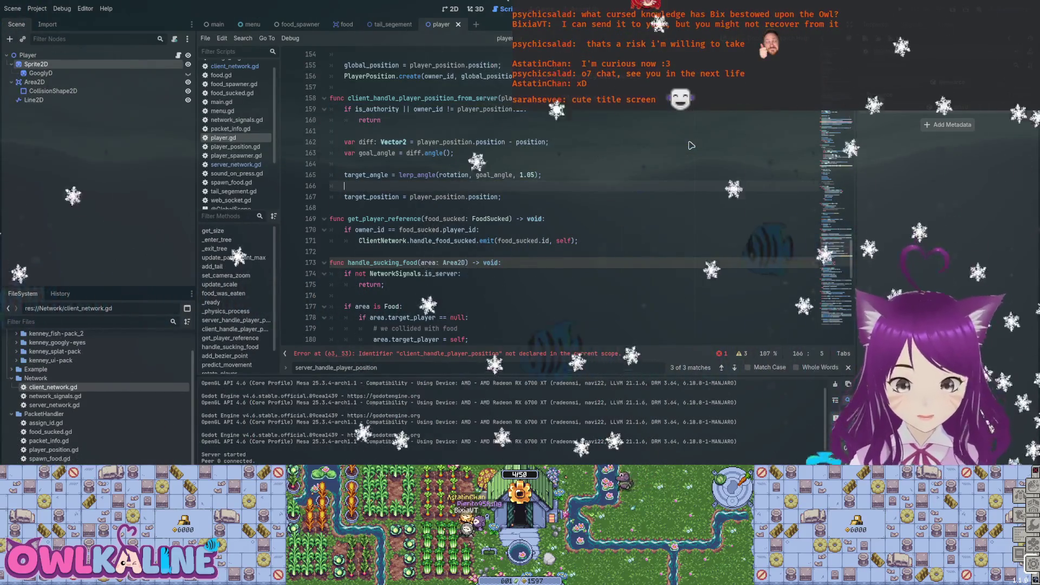
scroll(691, 146, up, 5)
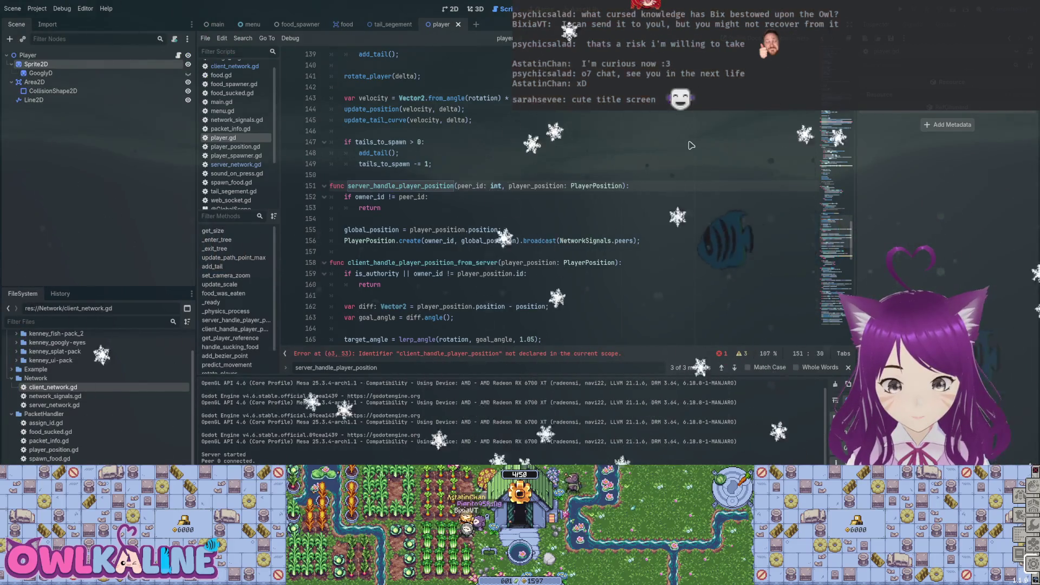
key(Down)
key(Down)
key(Down)
key(End)
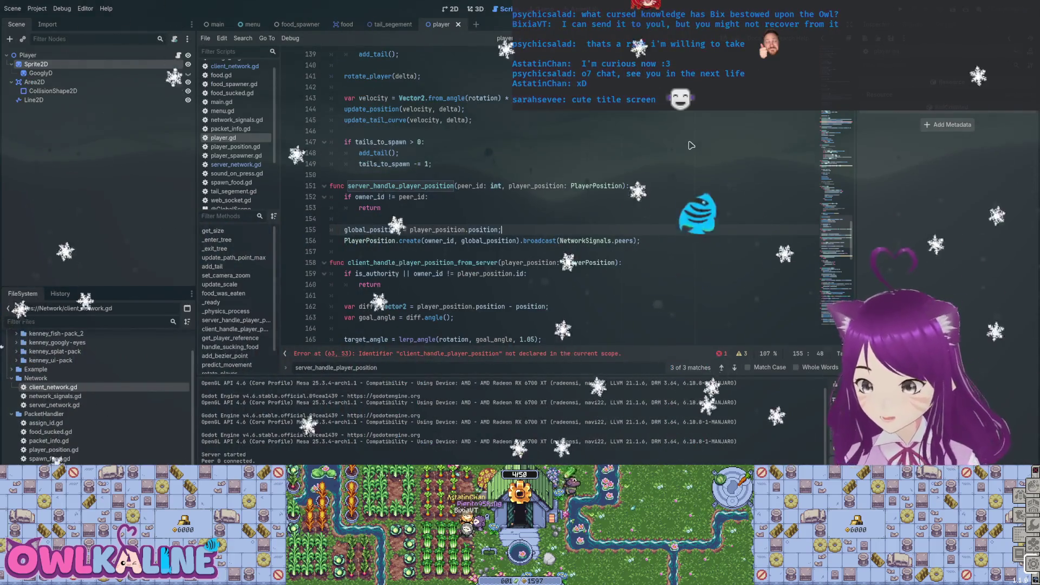
key(Return)
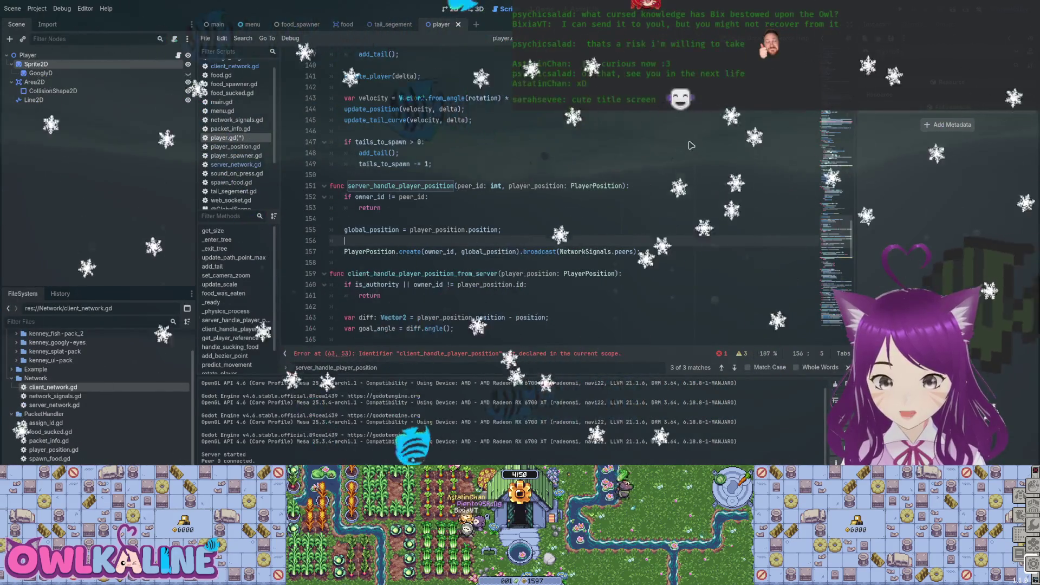
key(Up)
key(Up)
key(Up)
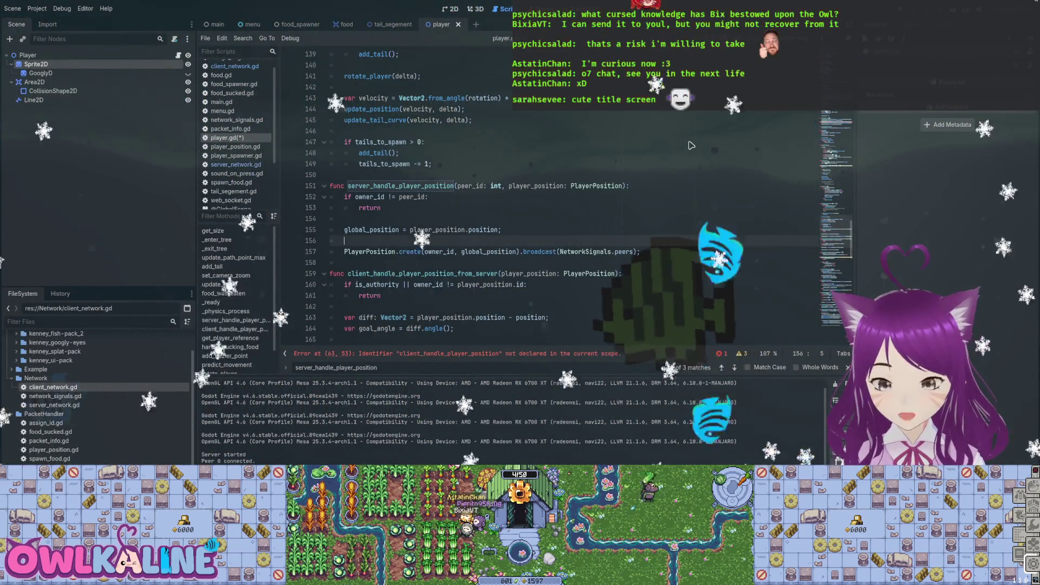
key(shift+End)
key(ctrl+c)
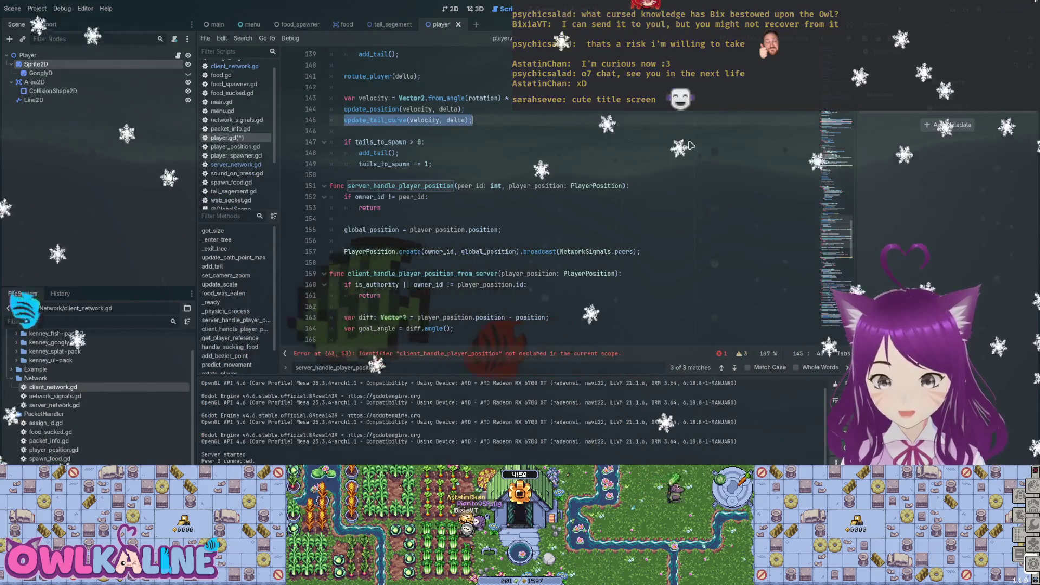
key(Down)
key(Down)
key(Down)
key(ctrl+v)
key(ctrl+s)
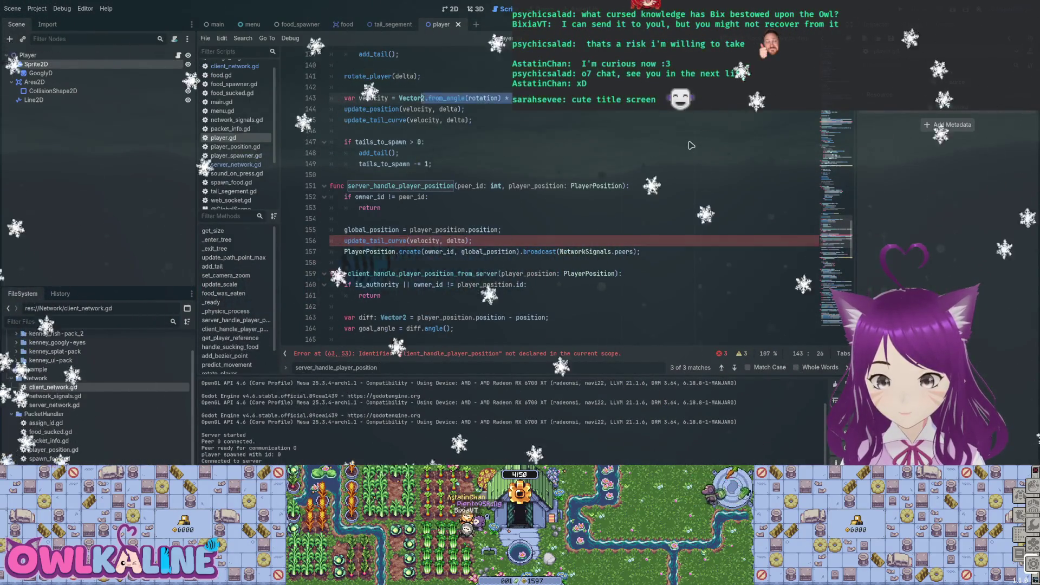
- Paste the rotate_player(delta) and velocity lines into server_handle_player_position, fixing indentation and a stray period
scroll(692, 145, up, 3)
key(Up)
key(Up)
key(Left)
key(Left)
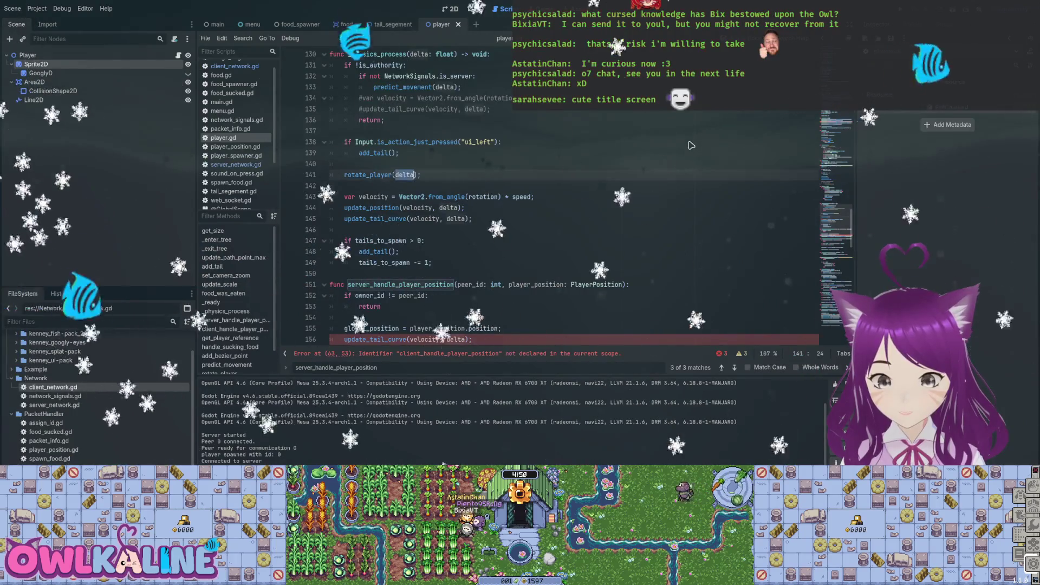
key(Home)
key(shift+Down)
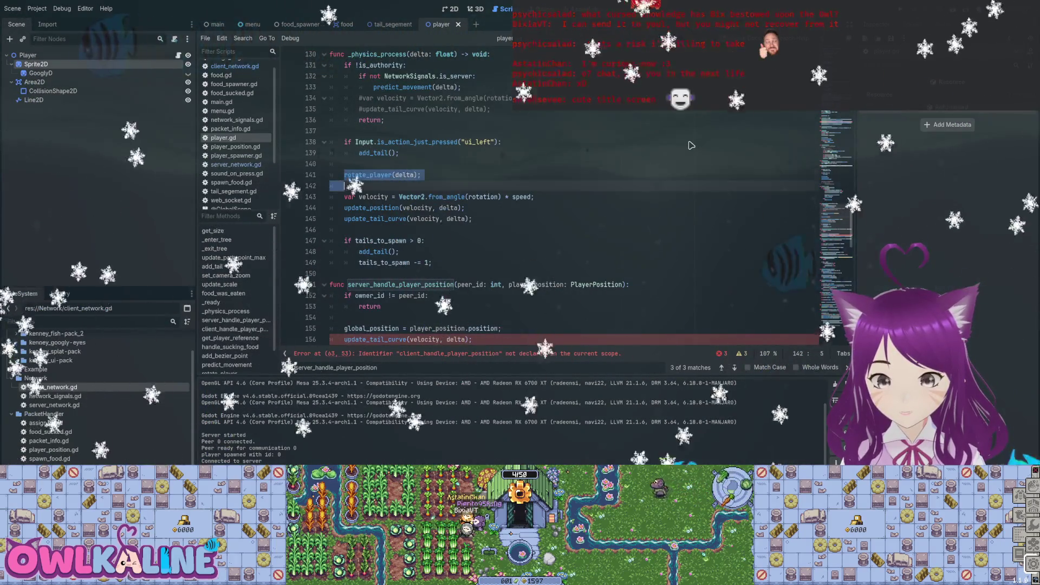
key(shift+Down)
key(shift+End)
key(ctrl+c)
key(Down)
key(Down)
key(Down)
key(ctrl+v)
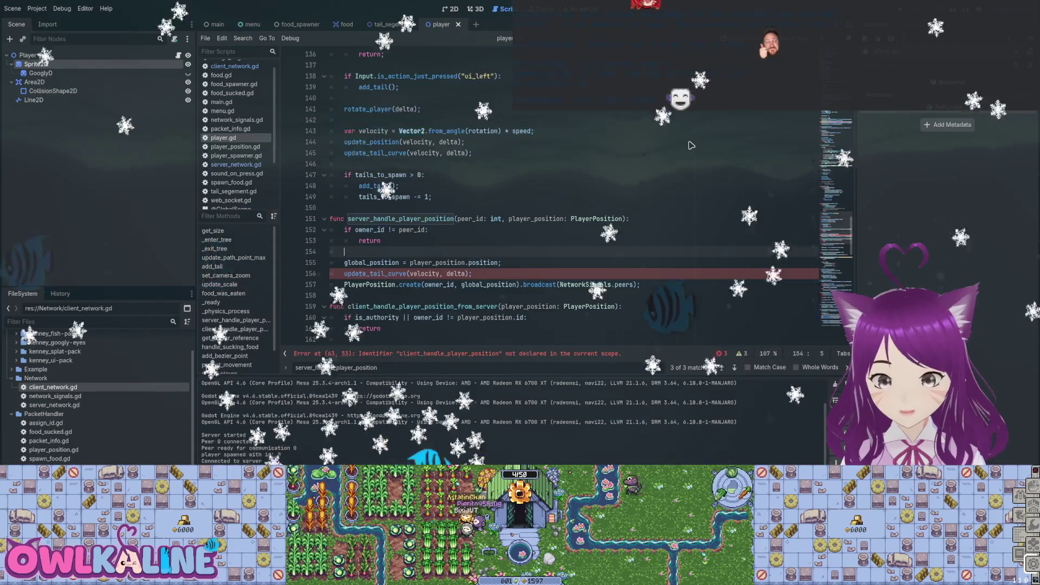
key(Up)
key(Up)
key(Up)
key(End)
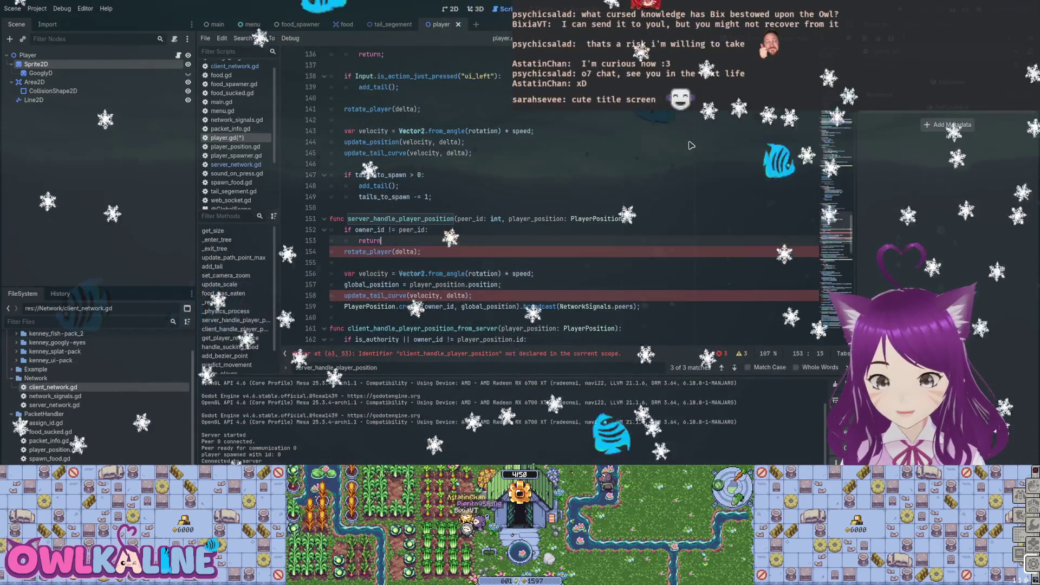
key(Return)
key(BackSpace)
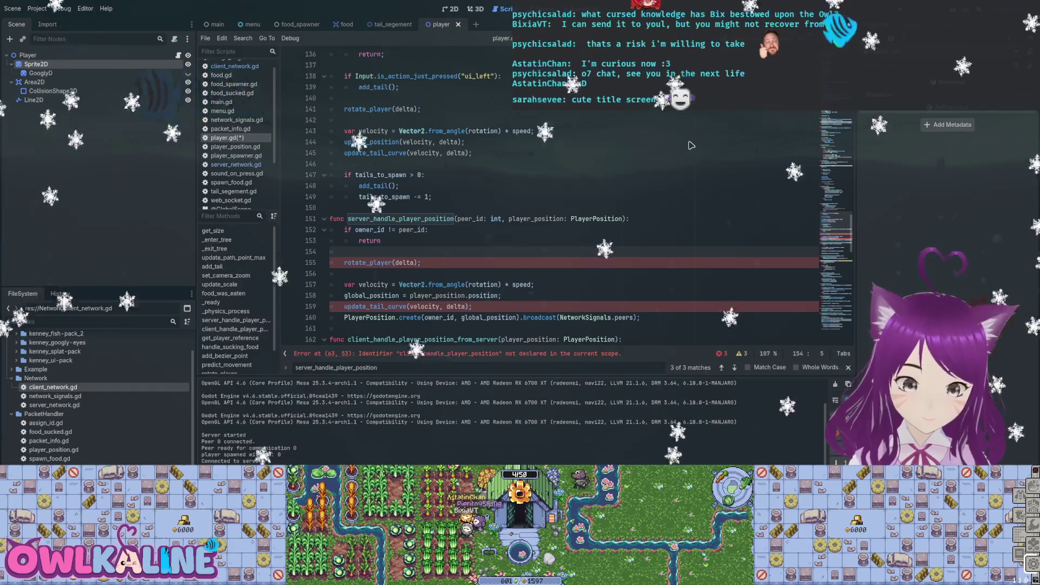
key(Down)
key(ctrl+Right)
key(ctrl+Right)
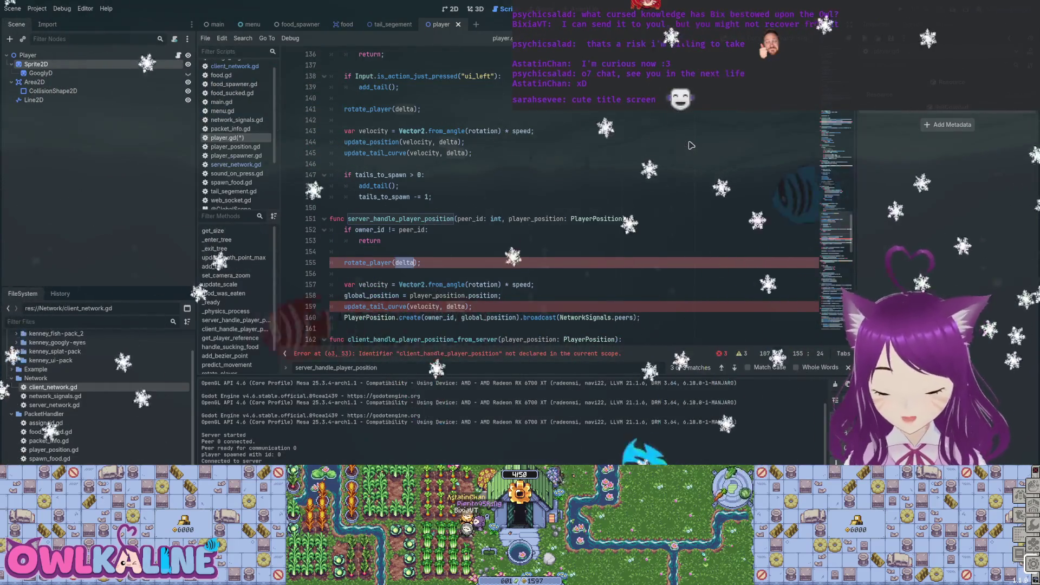
key(BackSpace)
text(0.0)
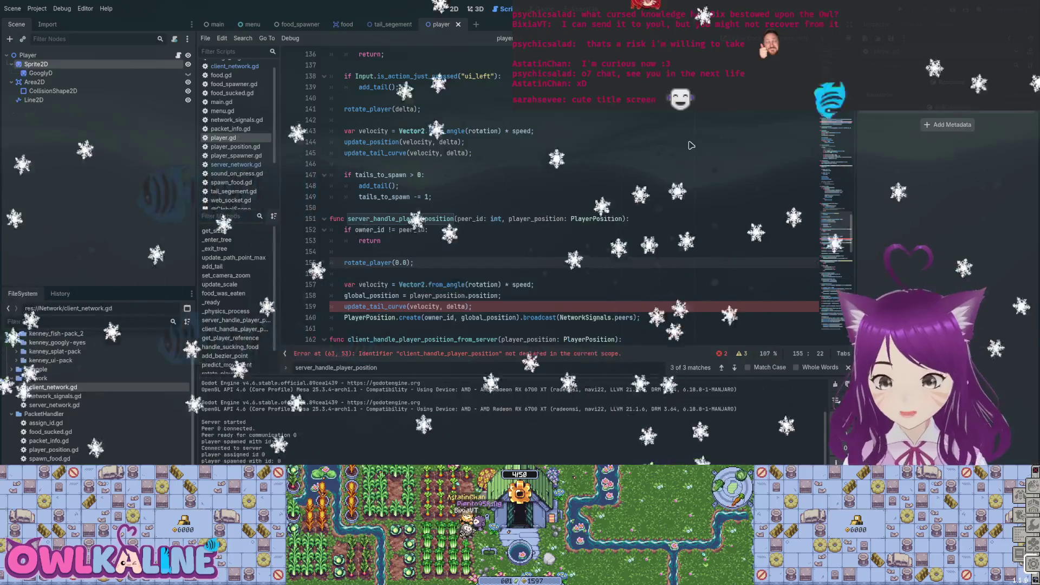
- Remove the pasted rotate, velocity and update_tail_curve lines, keeping only the global_position assignment
key(Down)
key(Down)
key(Down)
key(End)
key(shift+Up)
key(shift+Up)
key(shift+Up)
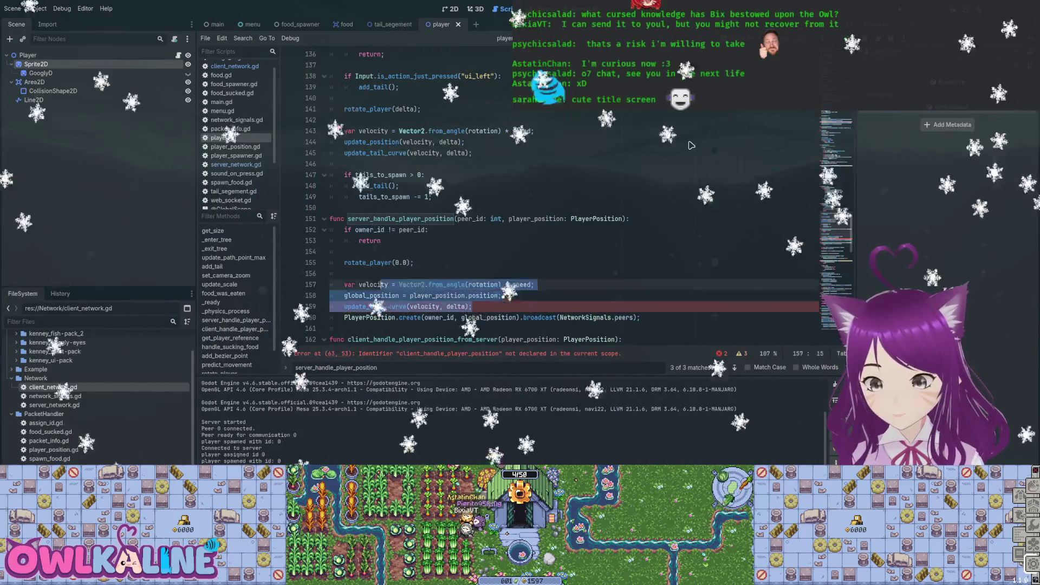
key(shift+Home)
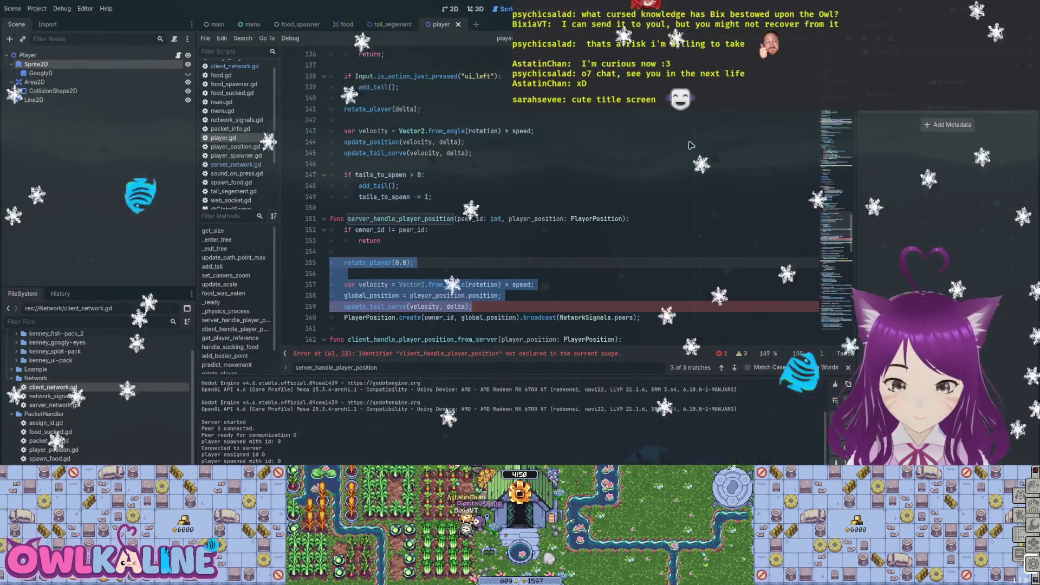
key(ctrl+z)
key(ctrl+z)
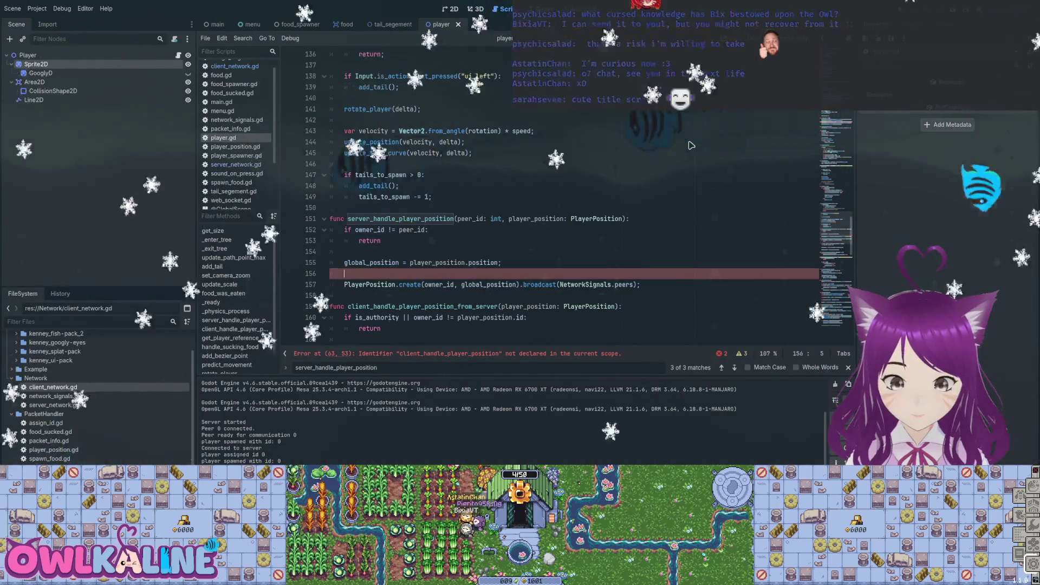
key(BackSpace)
key(BackSpace)
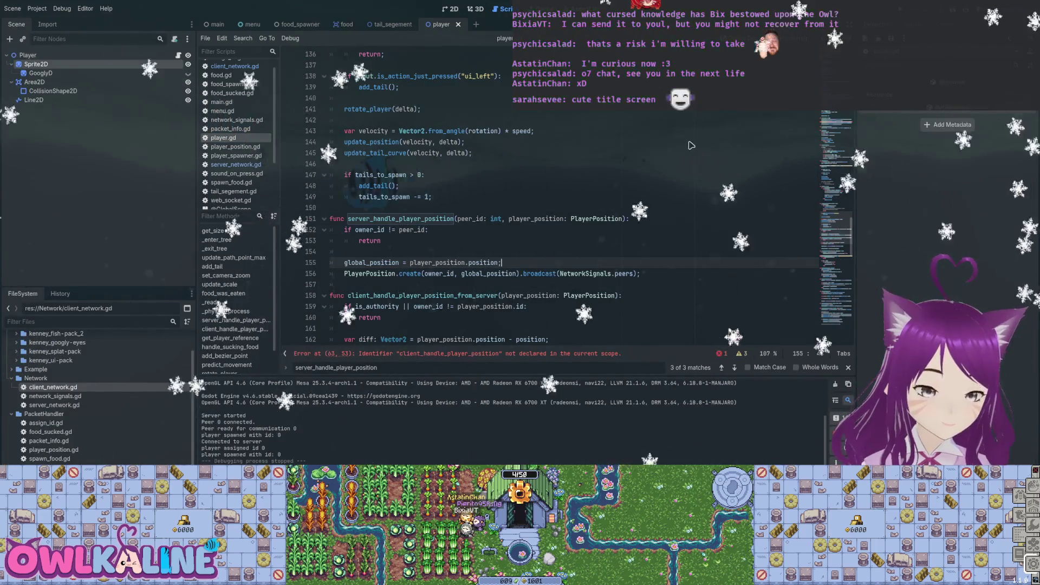
scroll(690, 146, down, 4)
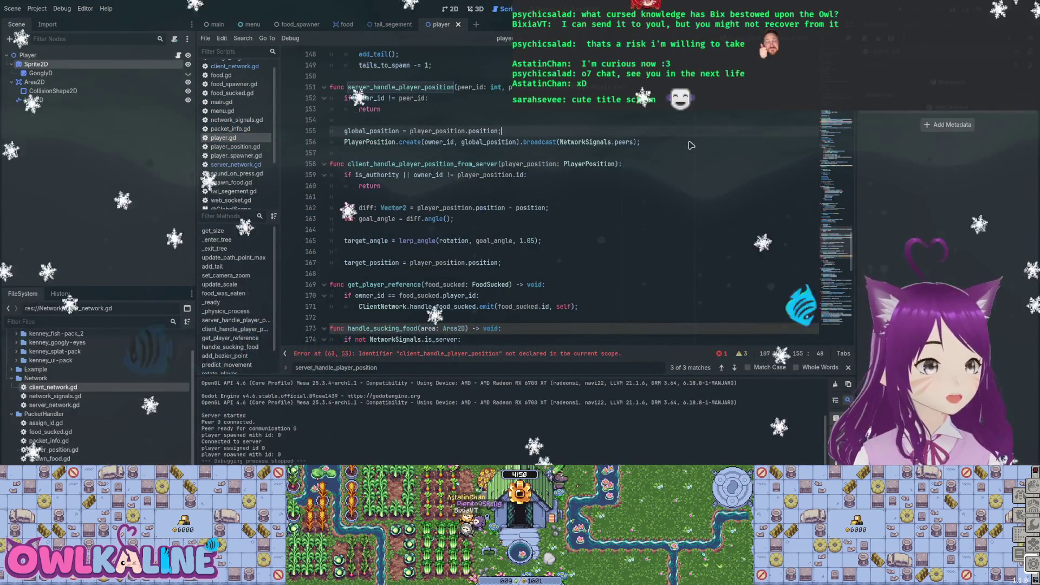
- On line 63, rename the signal to handle_player_position_from_server and the callback to client_handle_player_position_from_server
scroll(691, 145, down, 12)
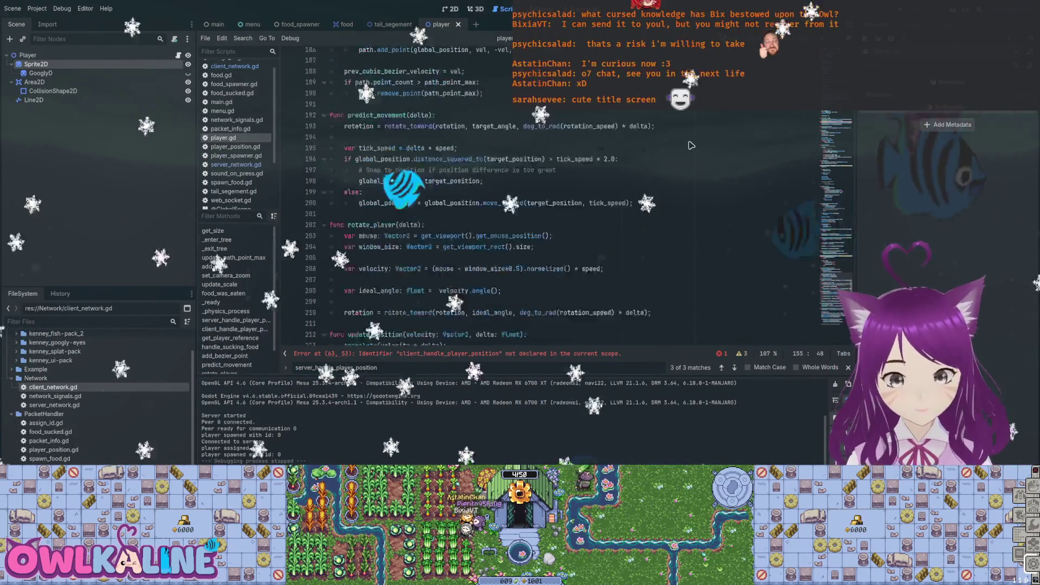
scroll(691, 145, down, 4)
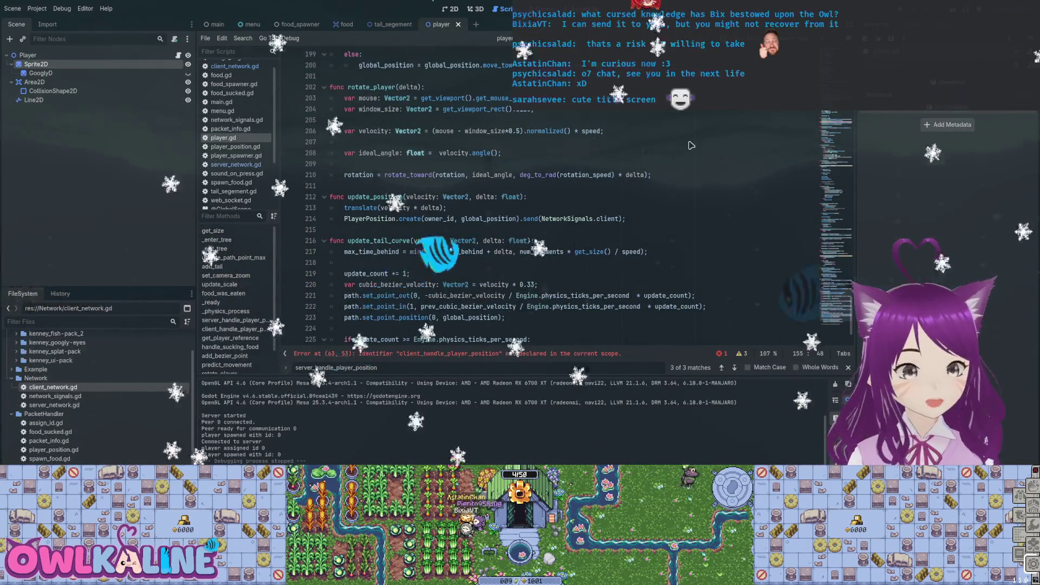
scroll(691, 145, up, 8)
scroll(692, 145, up, 20)
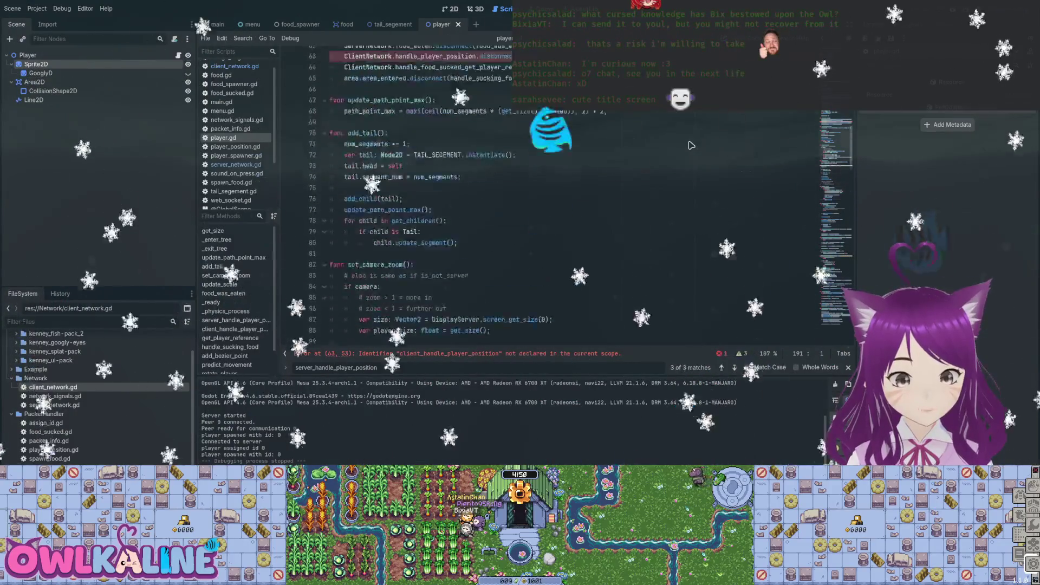
scroll(692, 145, up, 5)
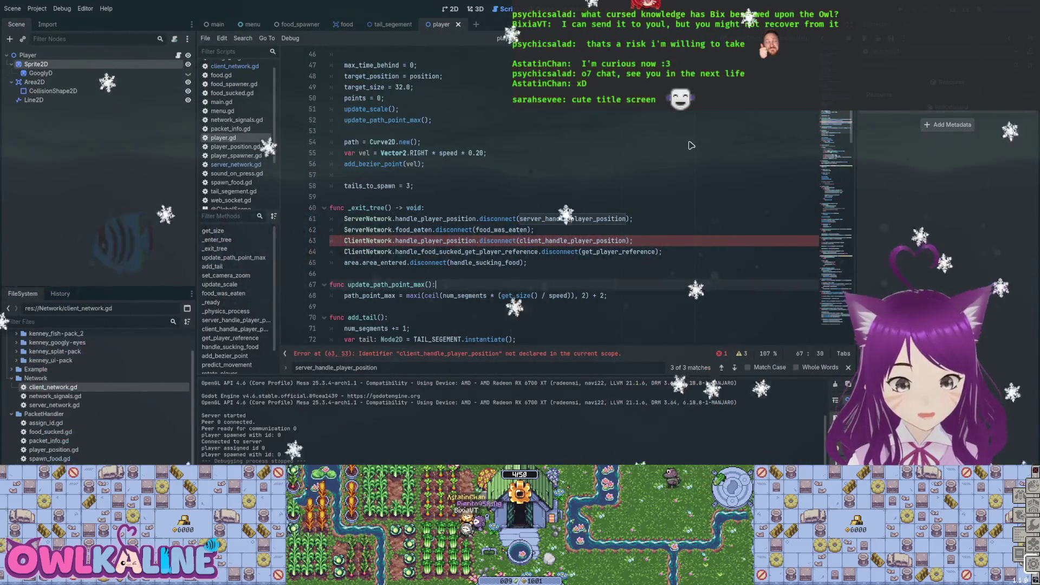
key(Up)
key(Up)
key(Up)
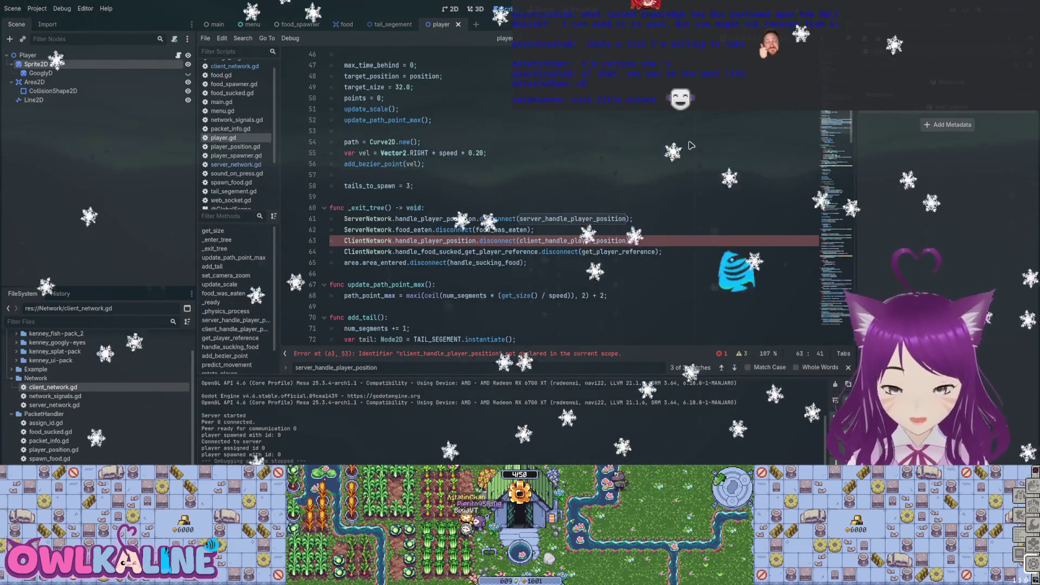
text(_serer)
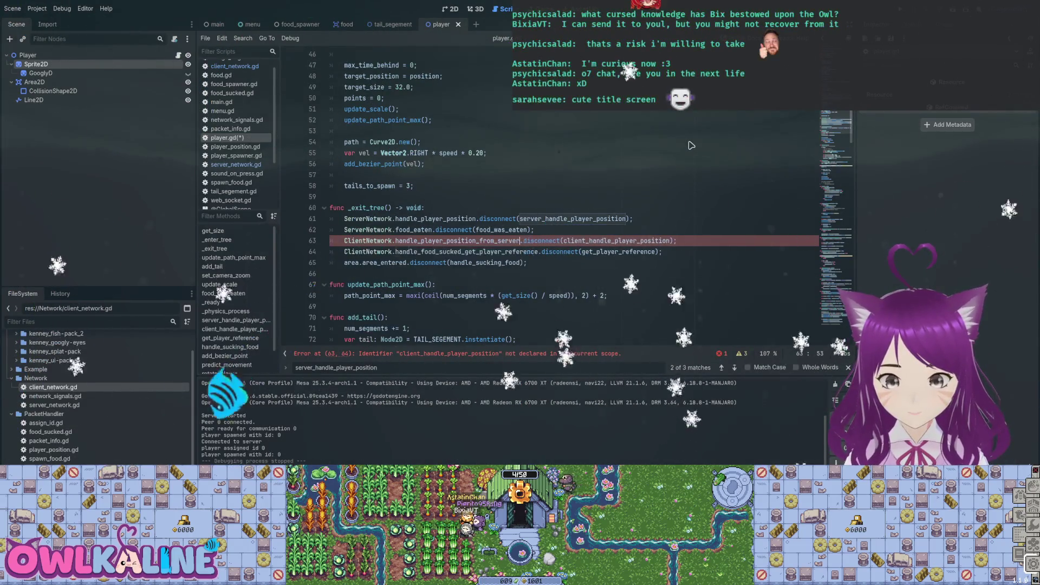
key(End)
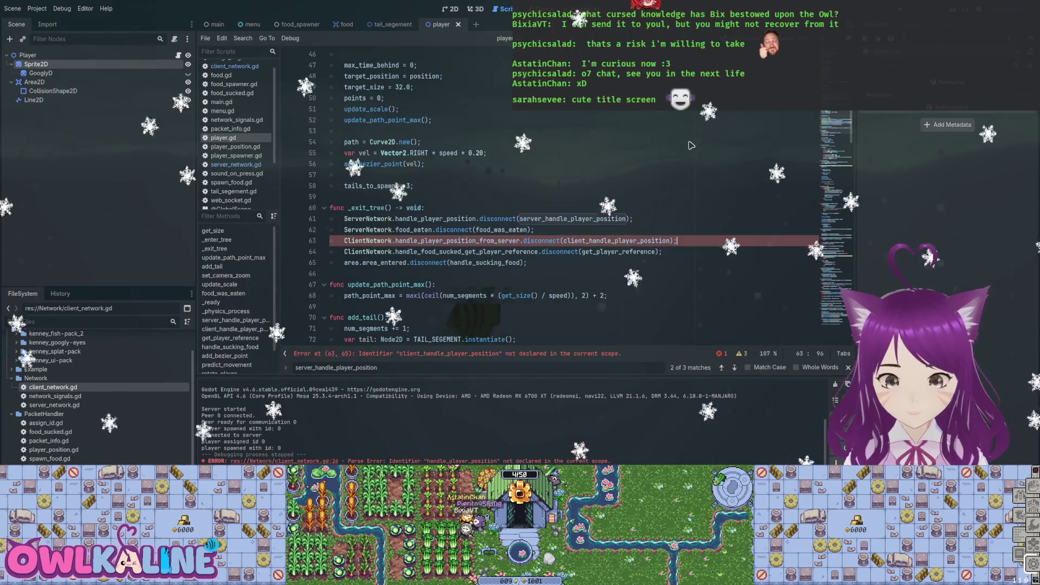
key(ctrl+Left)
key(ctrl+Left)
key(ctrl+Left)
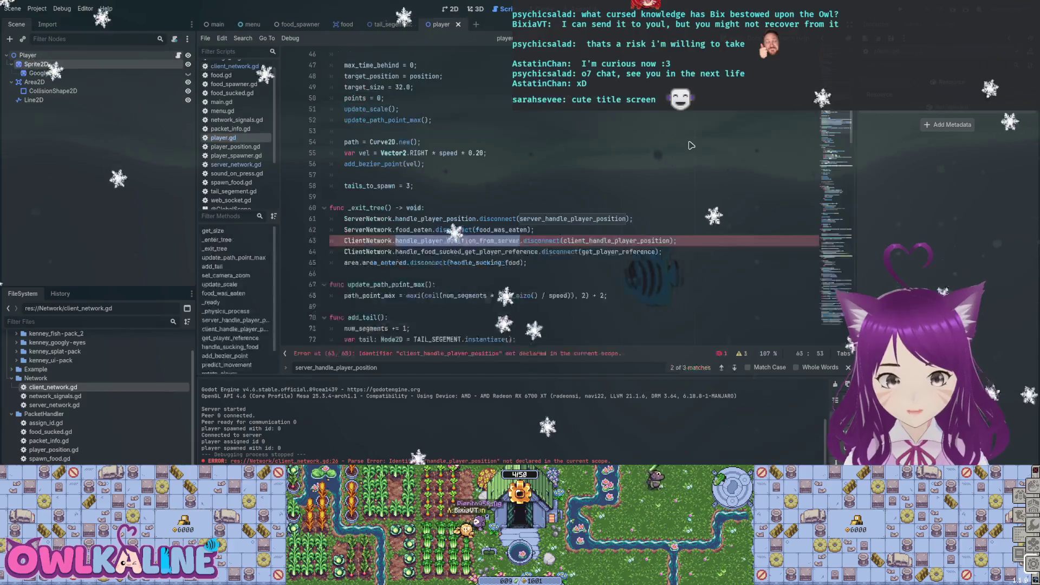
key(Right)
key(Right)
key(Right)
key(ctrl+d)
scroll(691, 145, down, 1)
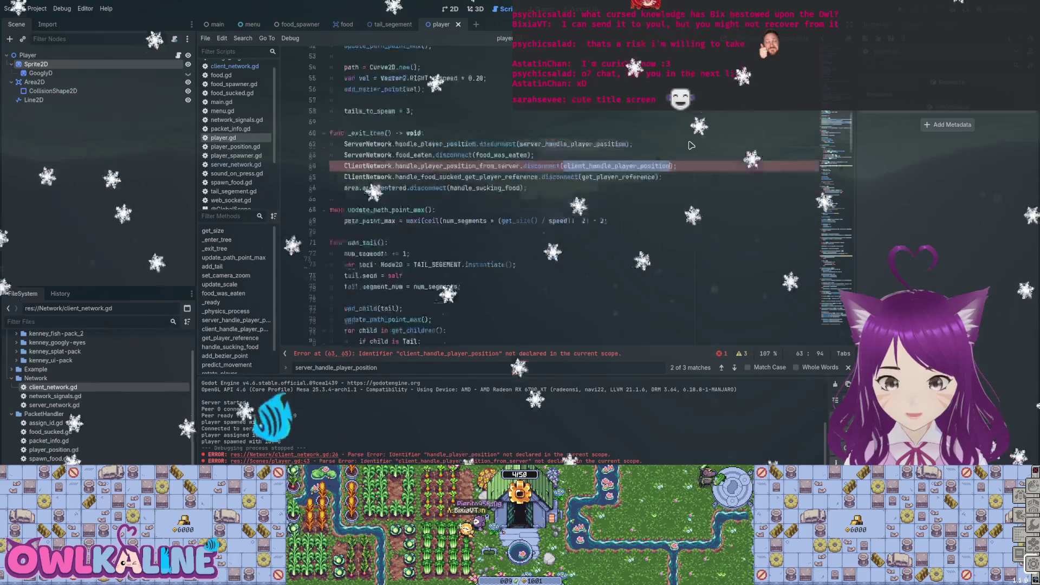
text(_from_s)
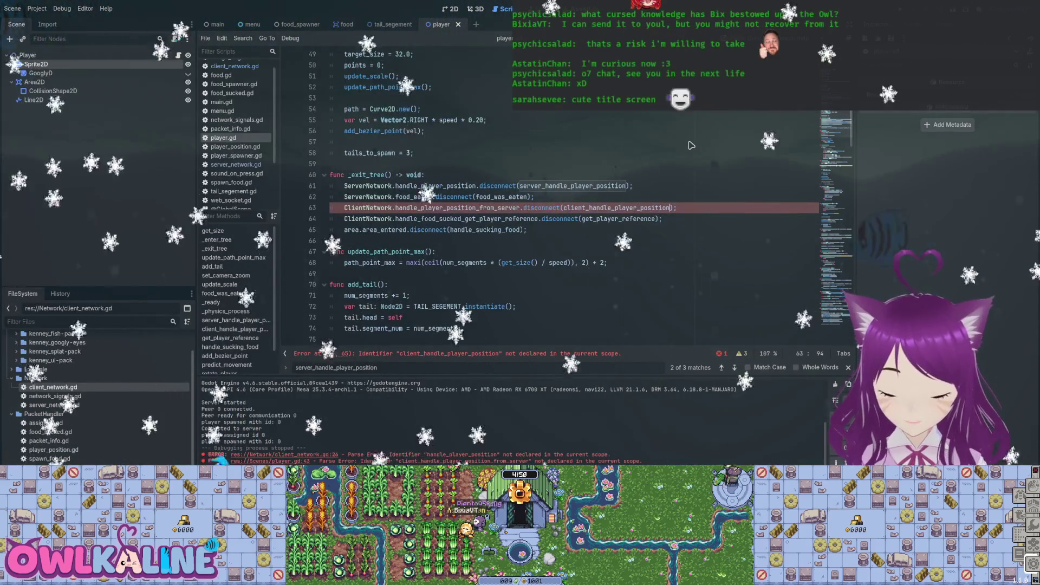
text(erver)
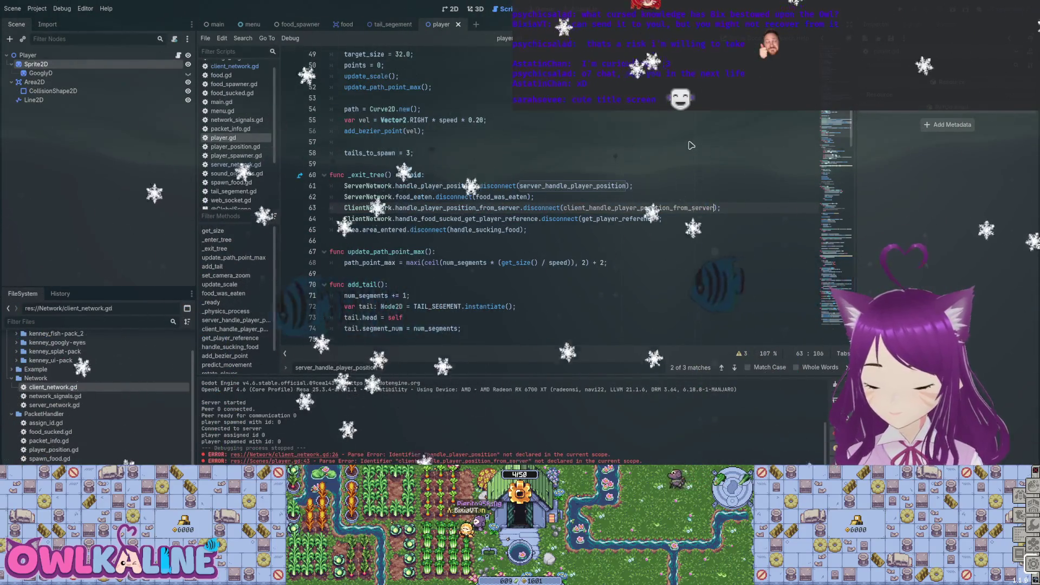
scroll(691, 145, down, 15)
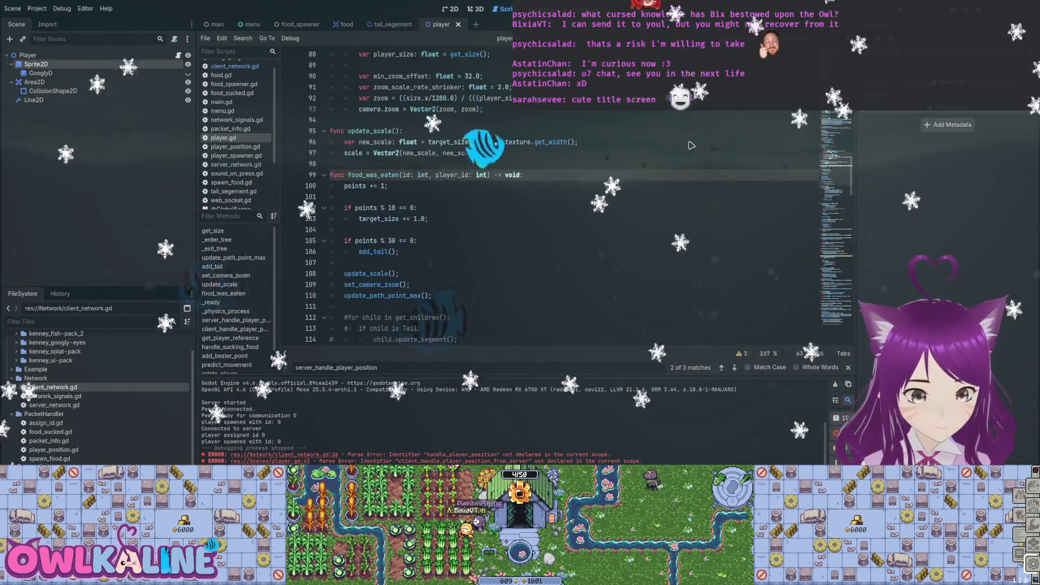
- Scroll to the top of player.gd and run the project with F5
scroll(691, 145, down, 1)
scroll(692, 145, up, 3)
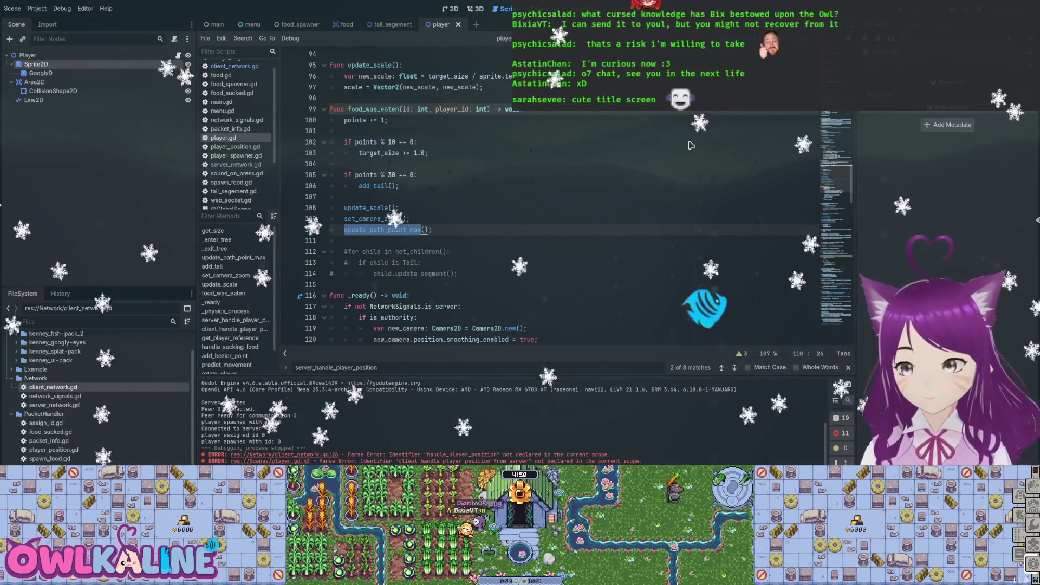
scroll(692, 146, up, 20)
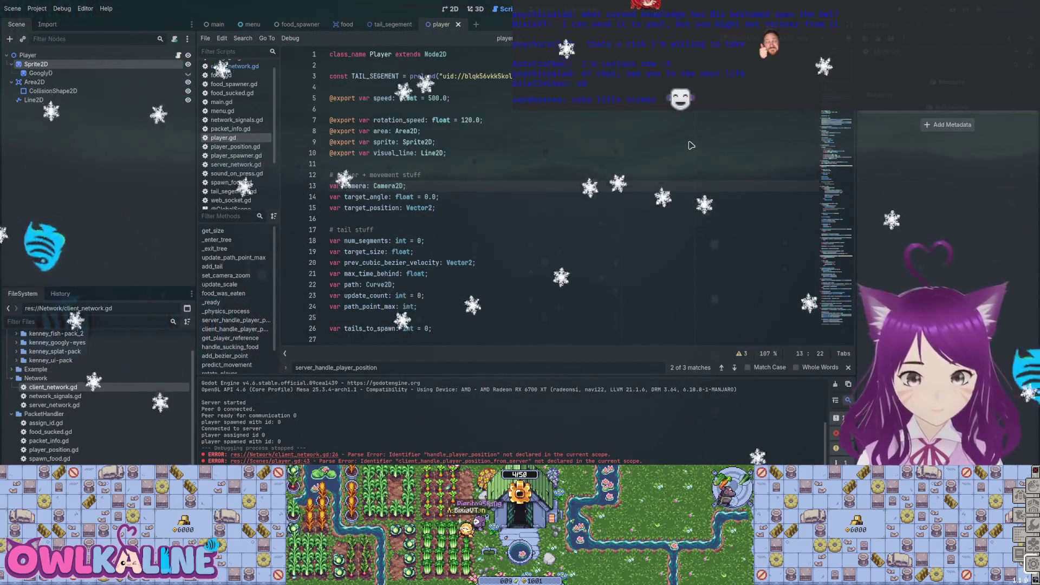
key(Up)
key(Up)
key(Up)
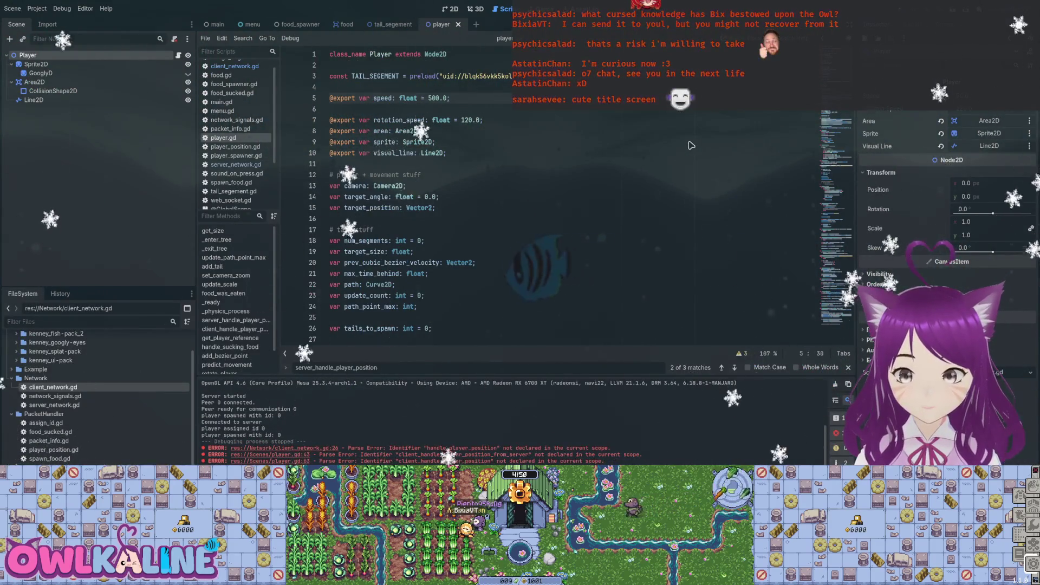
key(F5)
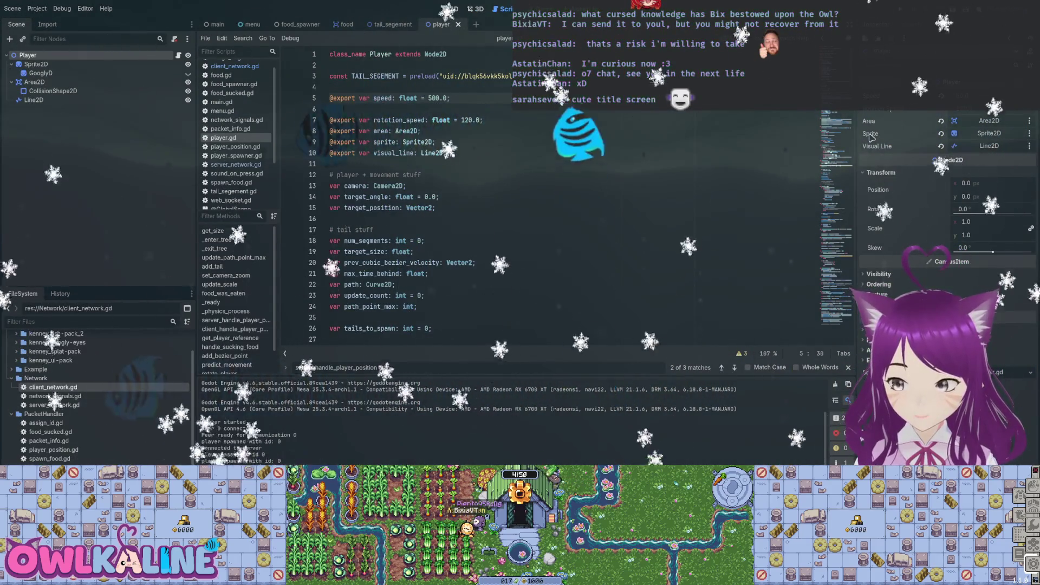
- Add update_tail_curve(velocity, delta) beneath predict_movement(delta) and look up predict_movement's definition
scroll(542, 195, down, 20)
scroll(542, 196, down, 10)
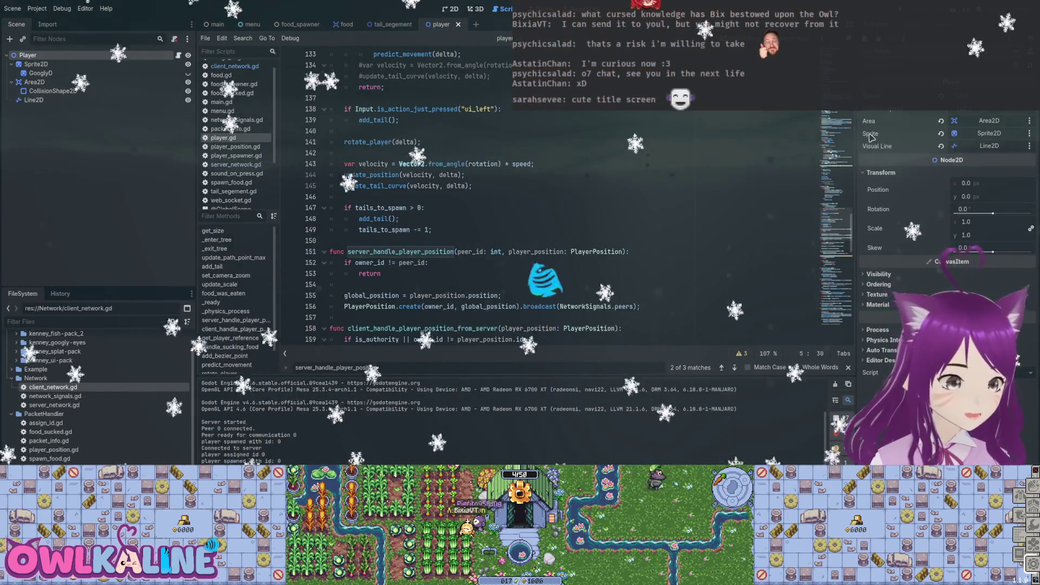
scroll(541, 195, up, 2)
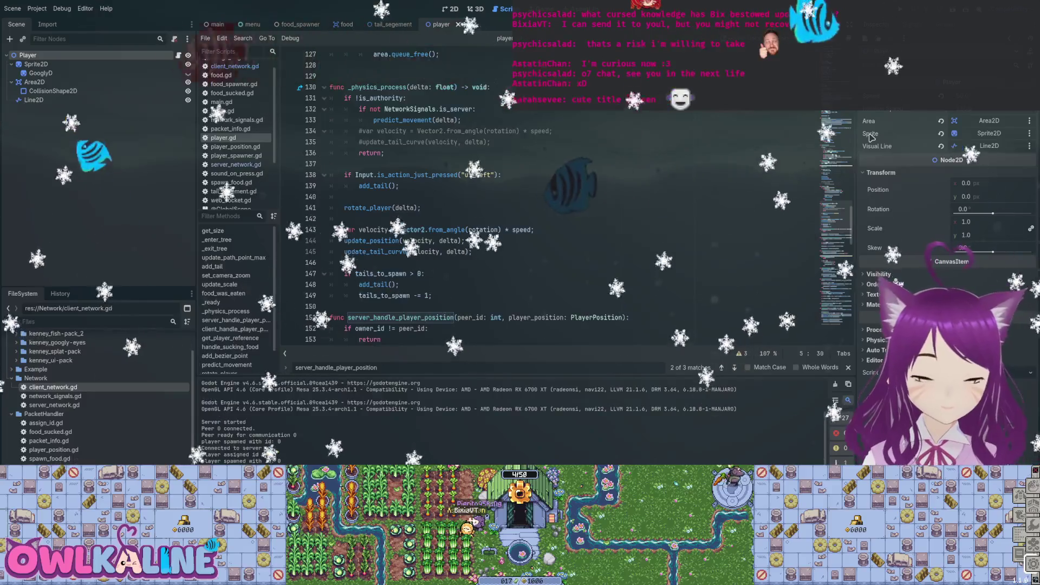
drag(473, 252, 344, 251)
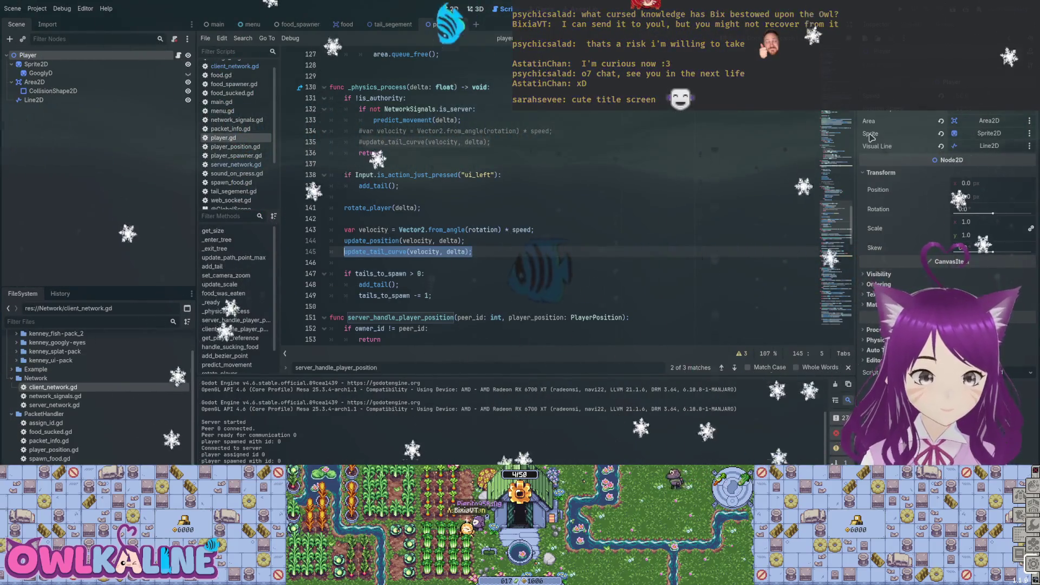
key(ctrl+z)
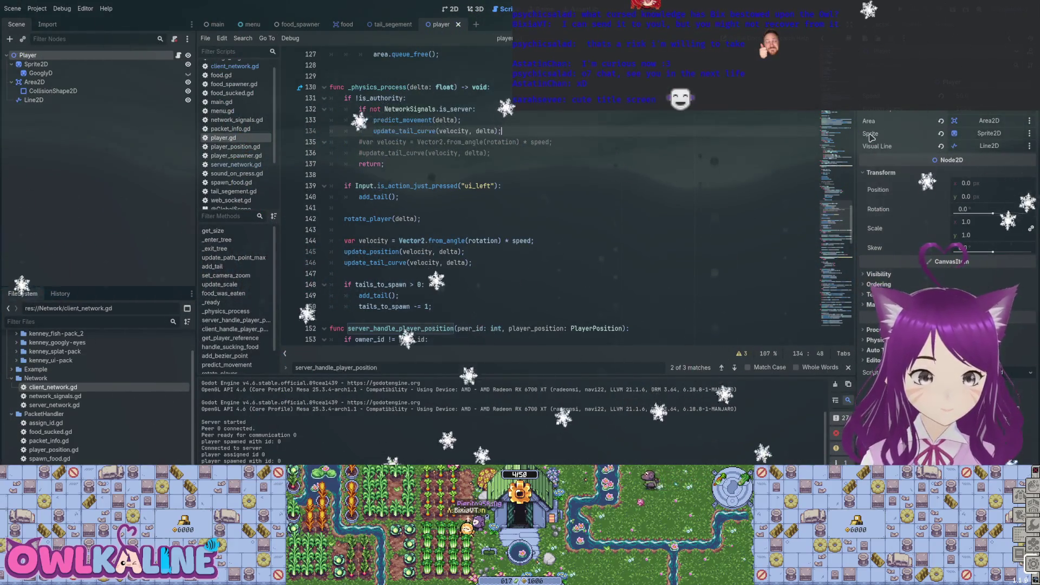
key(ctrl+z)
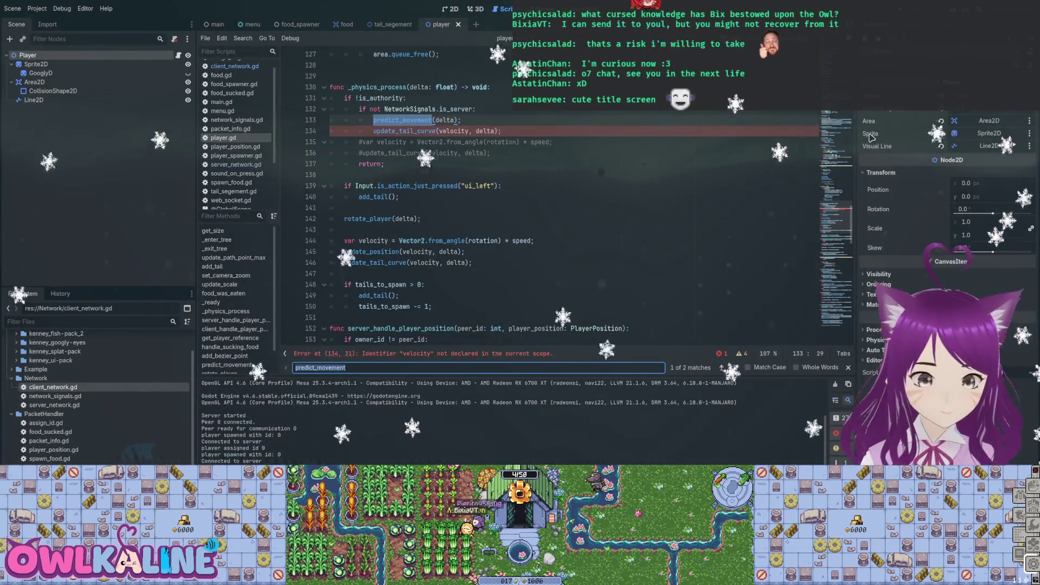
key(Return)
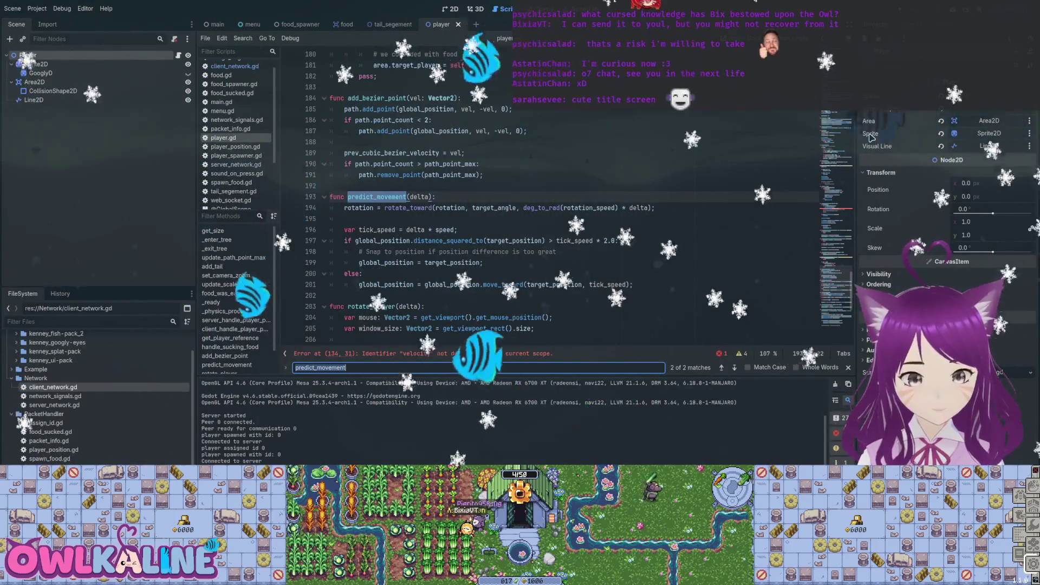
scroll(542, 195, down, 1)
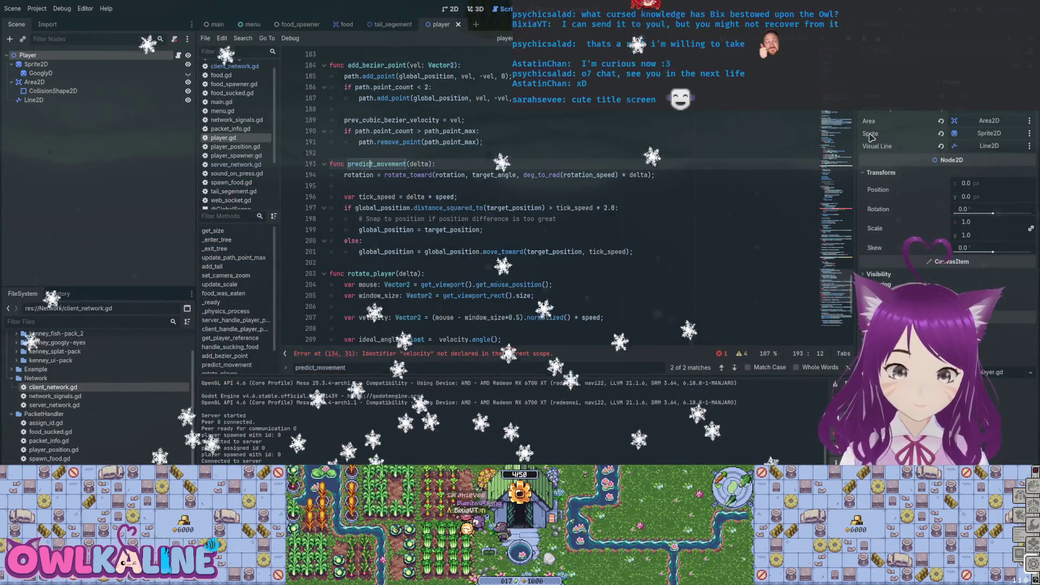
key(Page_Up)
key(Page_Up)
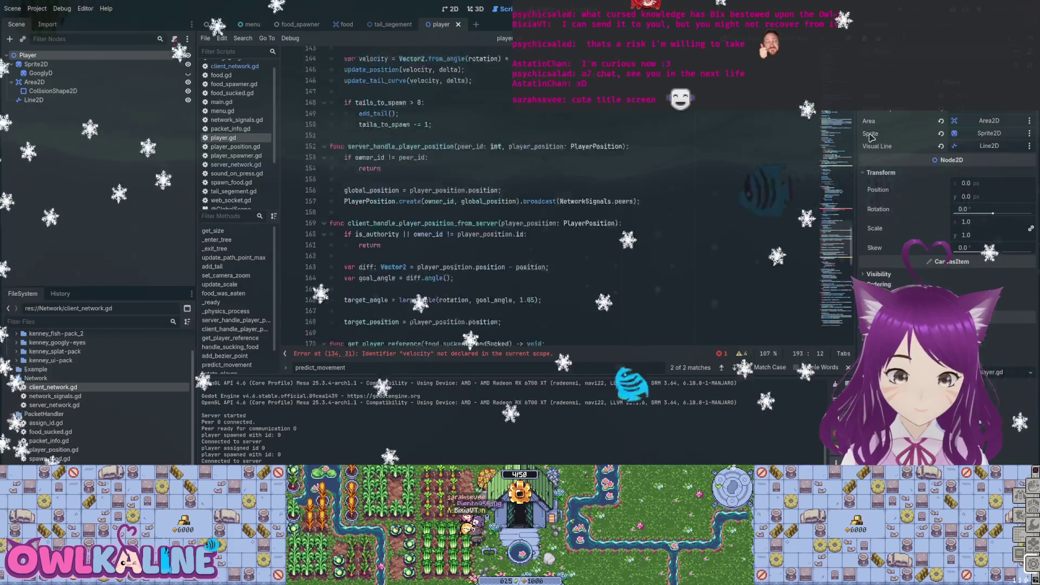
- Replace the undeclared velocity argument on line 134 with speed*delta, then jump to predict_movement at line 193
double_click(454, 208)
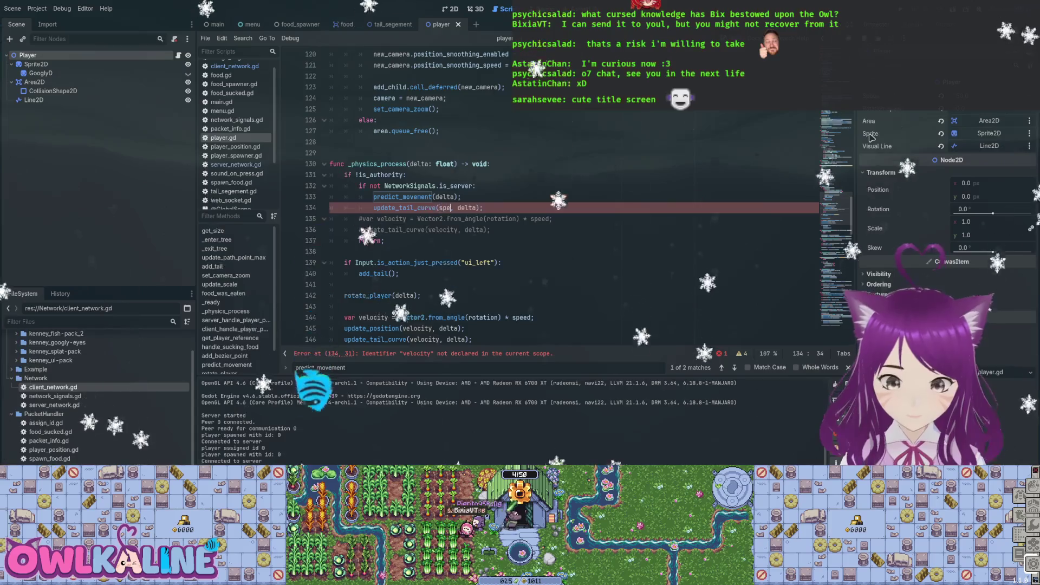
text(ed*delta)
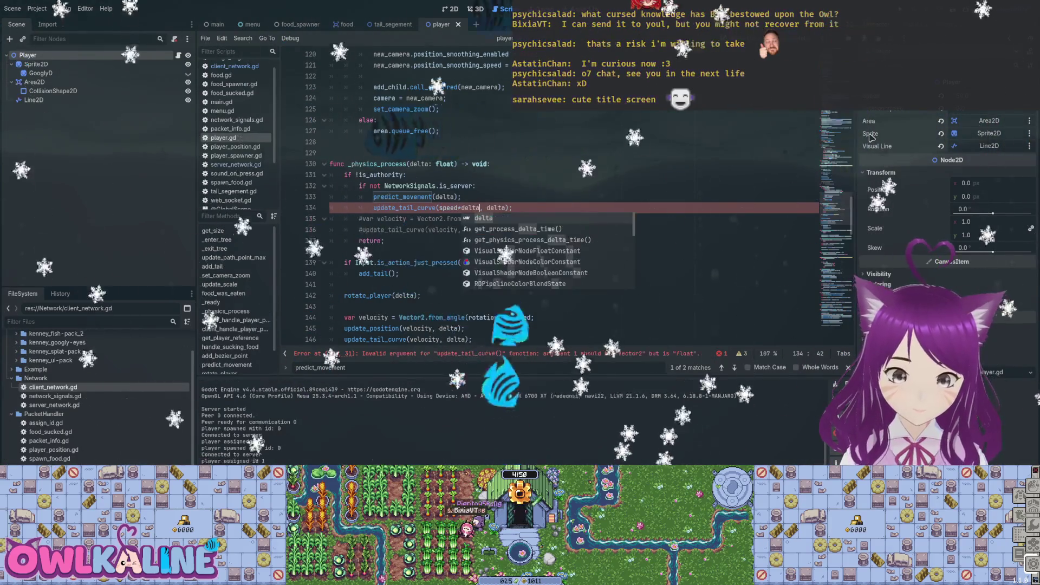
key(Up)
key(Up)
key(Up)
key(Down)
key(Down)
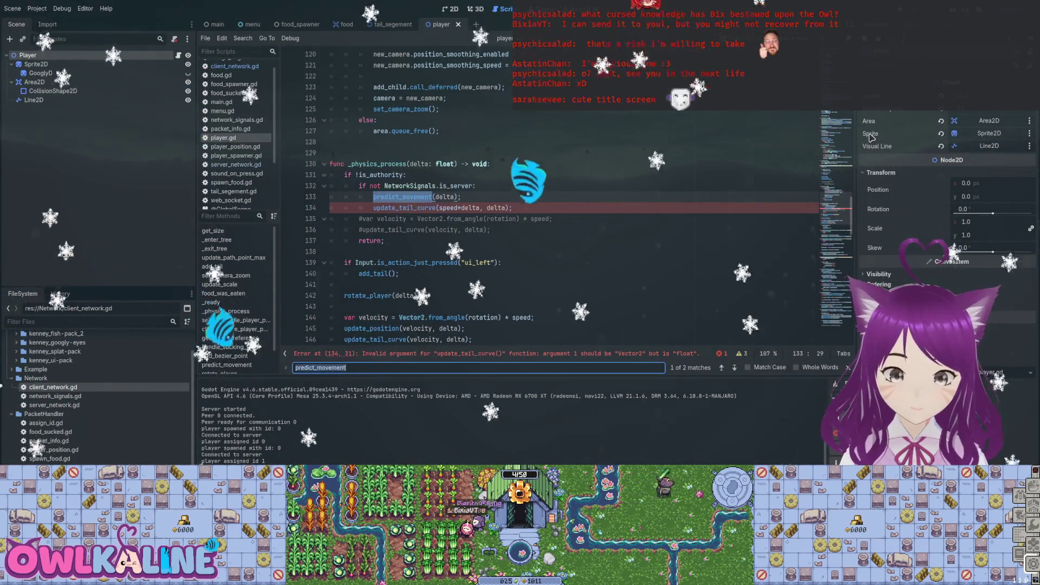
key(Return)
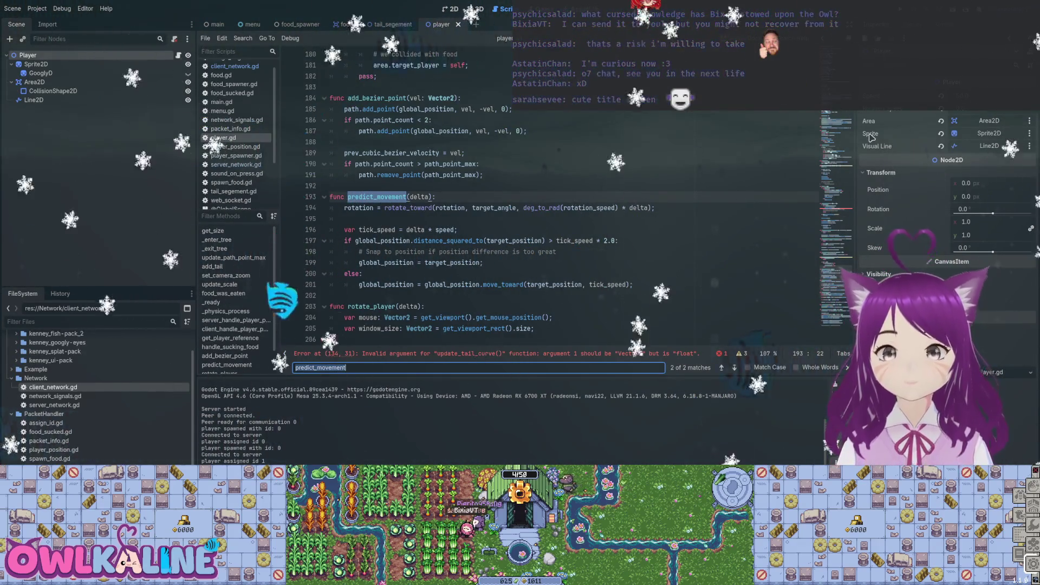
- Give predict_movement a -> Vector2 return type and save player.gd
key(Escape)
key(End)
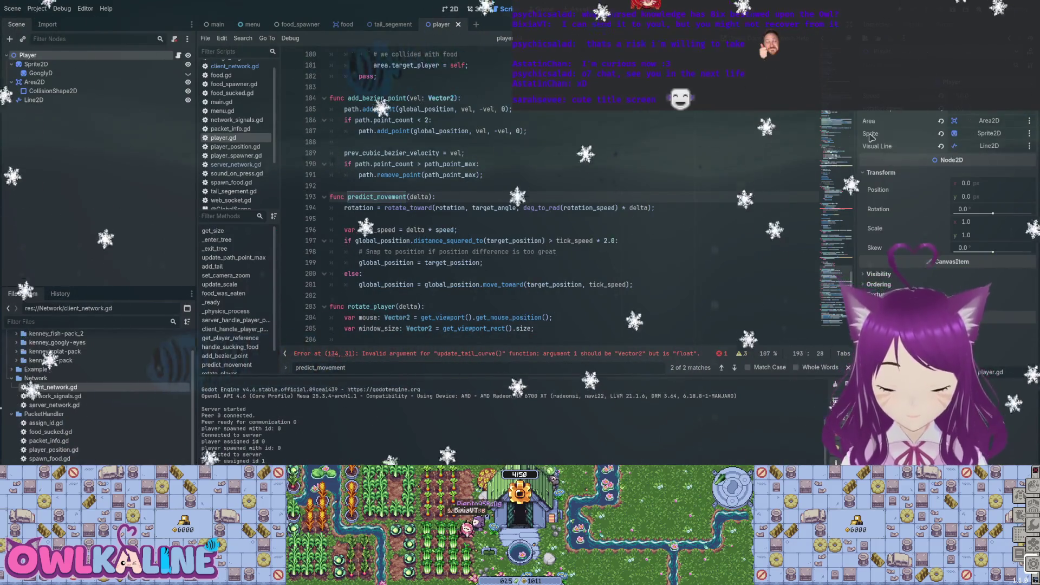
text() -> )
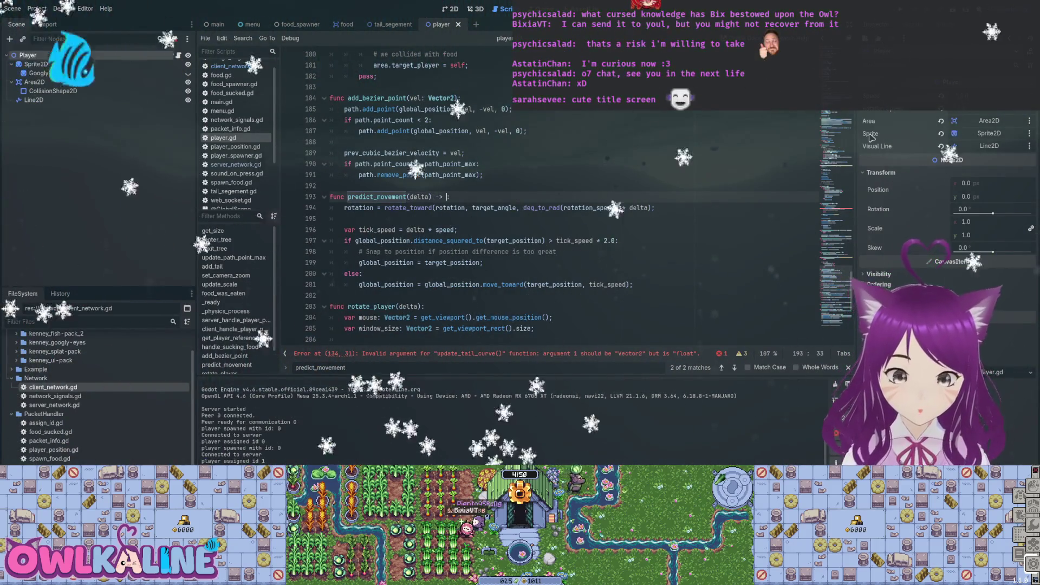
text(Vector2)
key(ctrl+s)
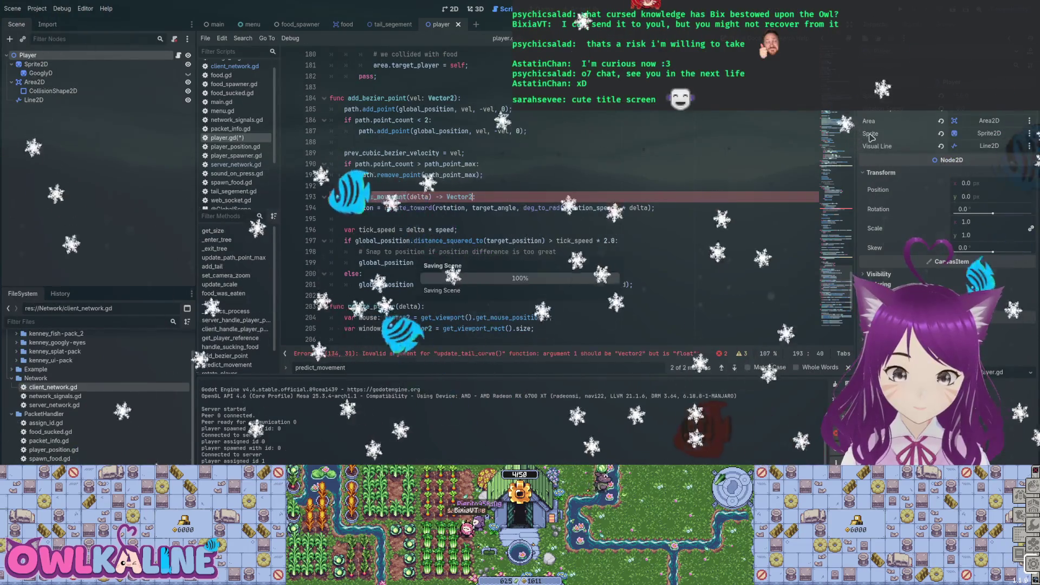
- Declare var predicted_vel = Vector2.ZERO; at the top of predict_movement and add blank lines at its end
key(End)
key(Return)
key(Return)
key(Up)
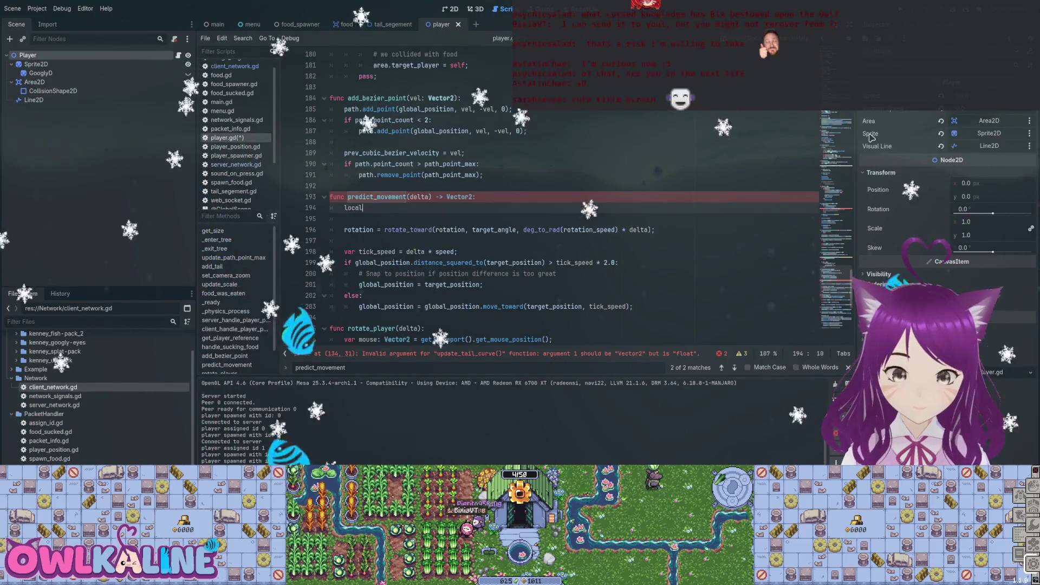
key(BackSpace)
key(BackSpace)
key(BackSpace)
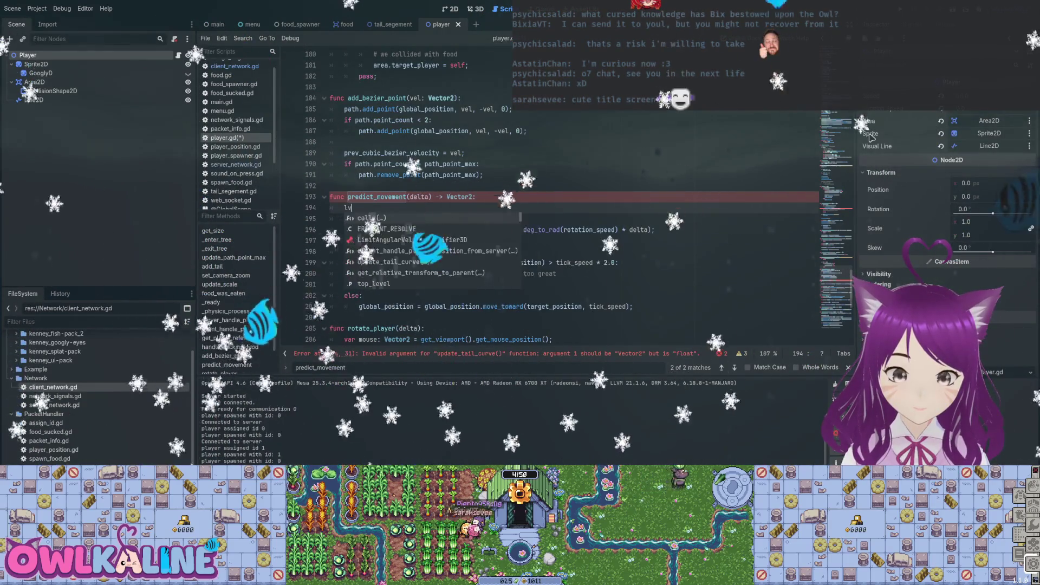
key(BackSpace)
text(var predic)
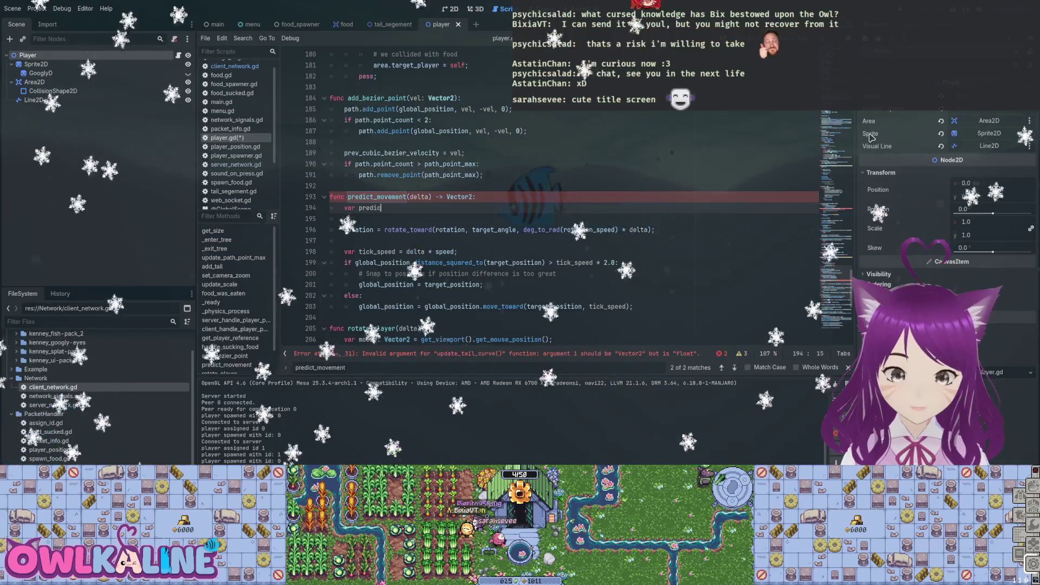
text(ted_vel = )
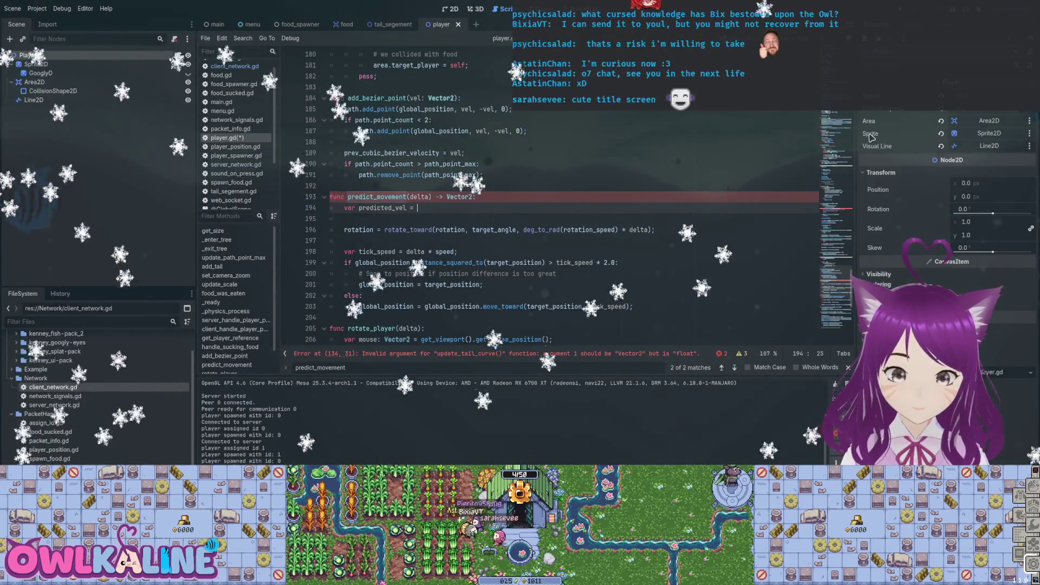
text(Vector2()
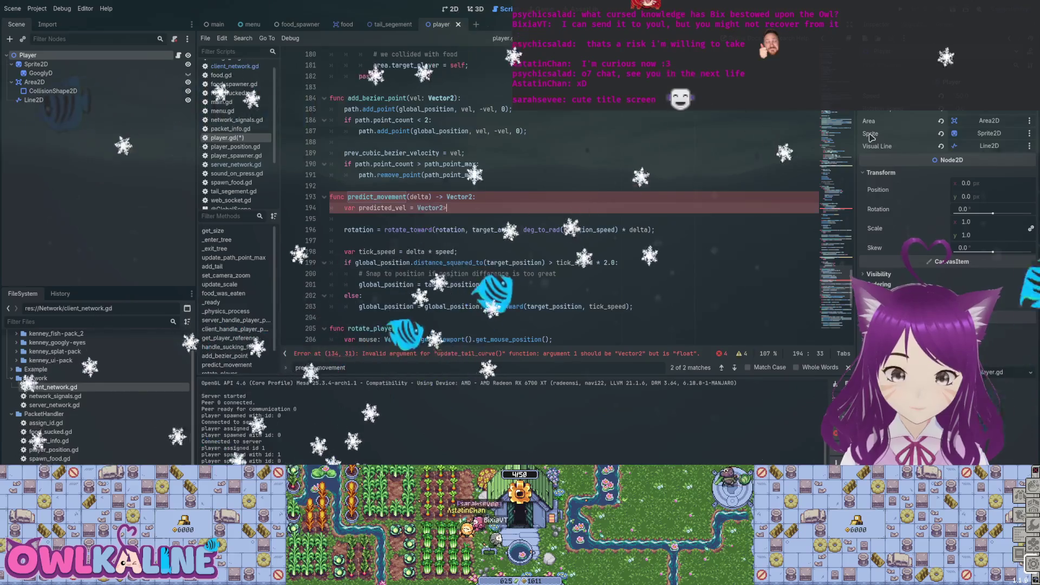
key(BackSpace)
text(.ZERO;)
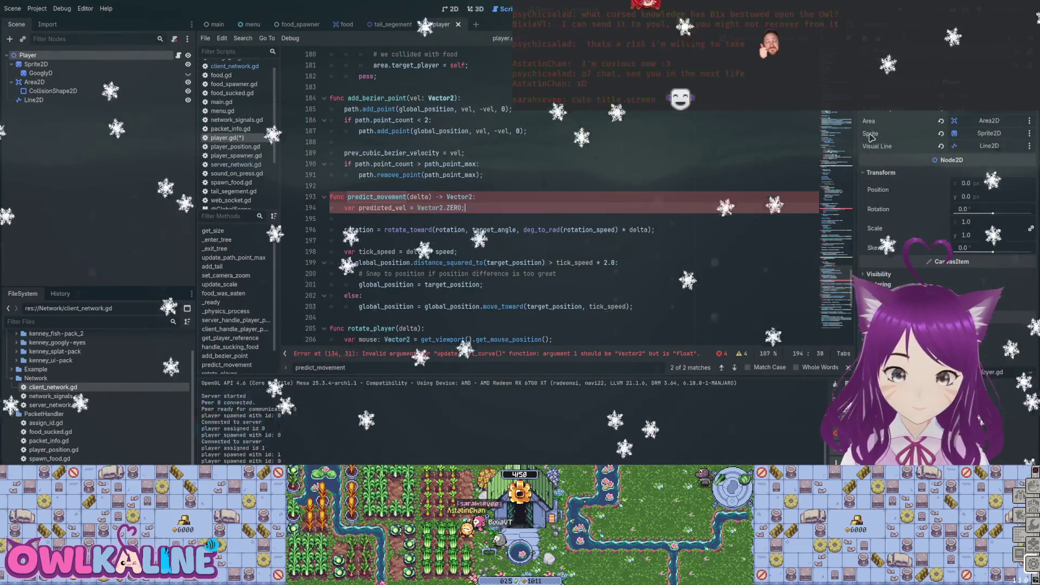
key(Down)
key(Down)
key(Down)
key(End)
key(Return)
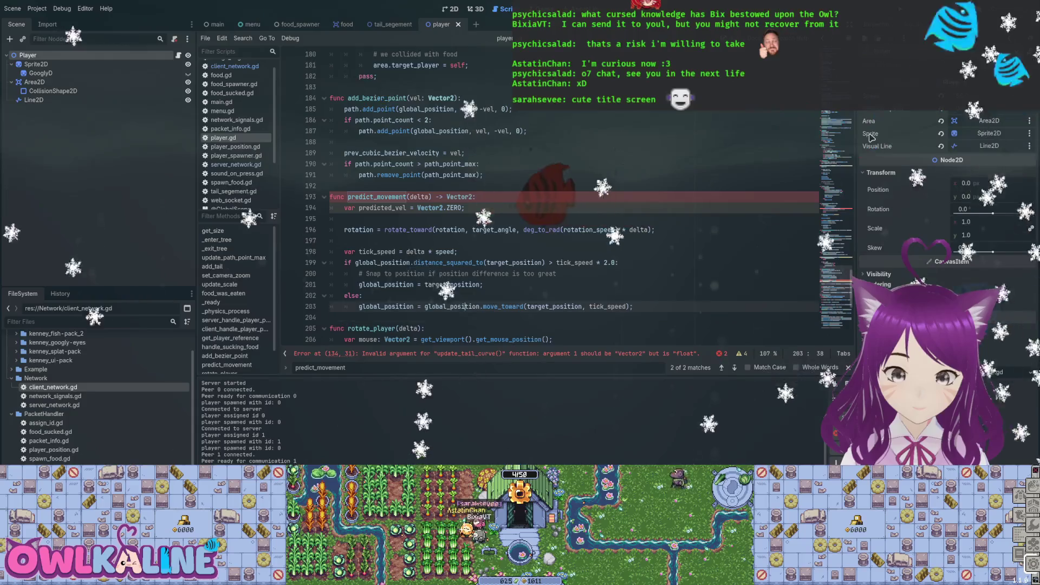
key(Return)
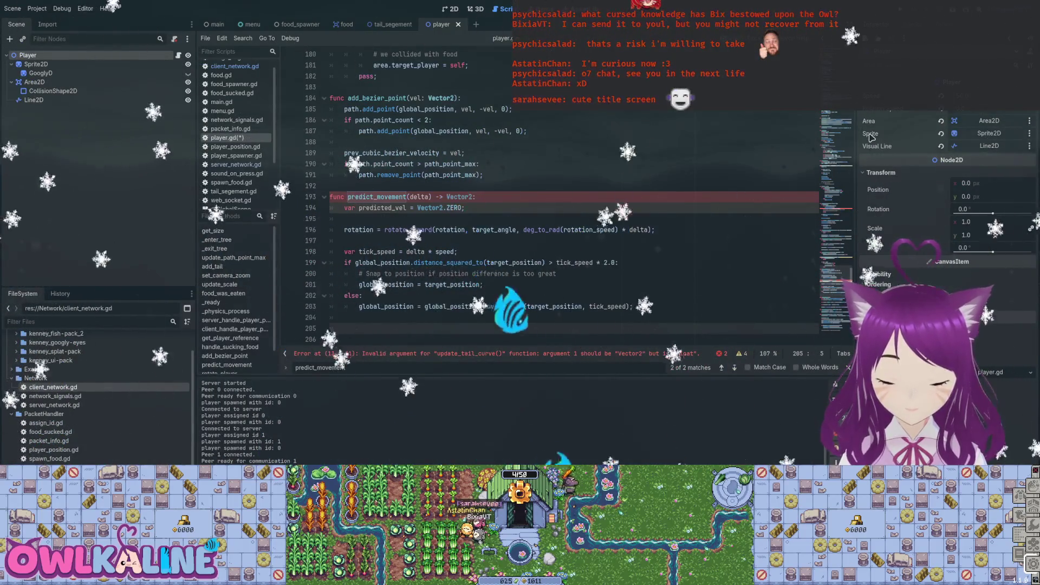
- Add var old_position = global_position; and end the function with return old_position - global_position;
key(Up)
key(Up)
key(Up)
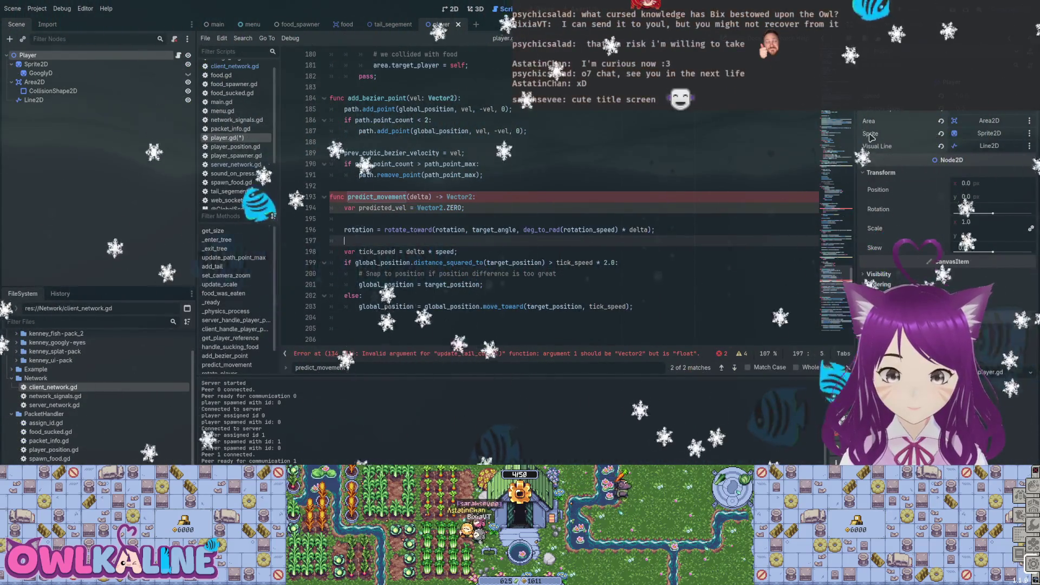
key(Return)
key(Return)
key(Up)
text(var )
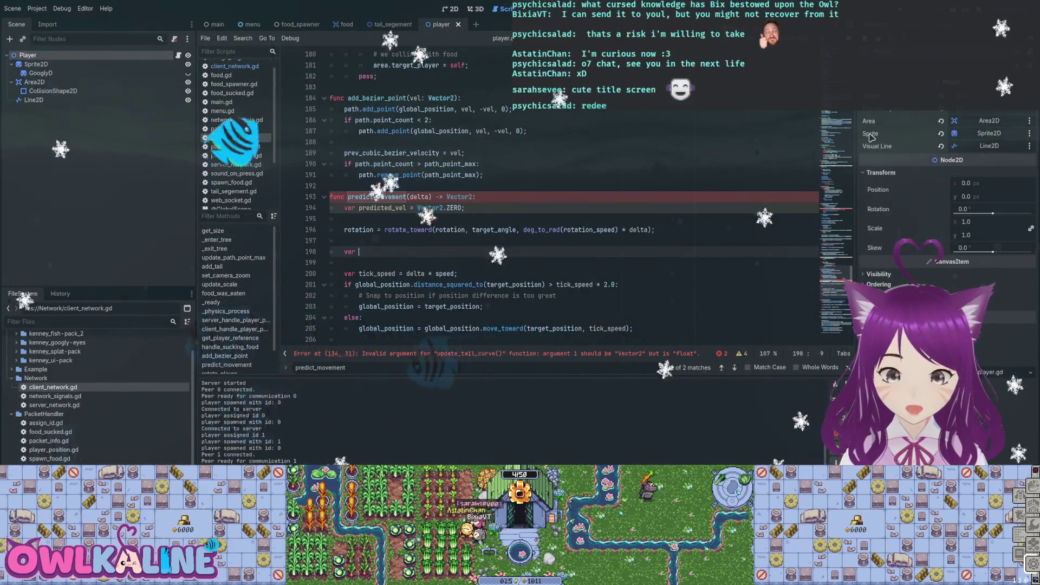
text(old_position = global_position;)
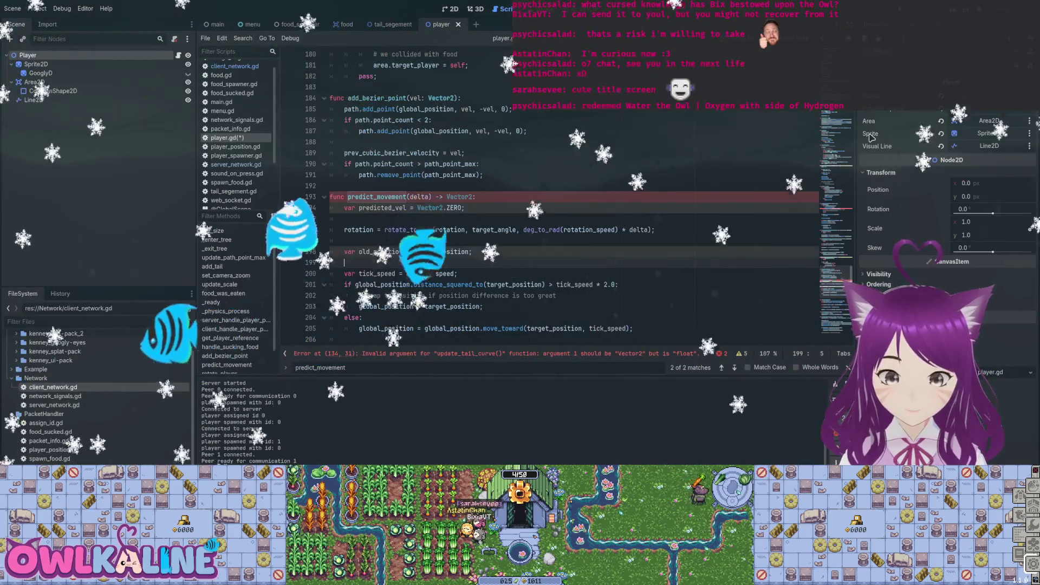
key(Down)
key(Down)
key(Down)
text(return )
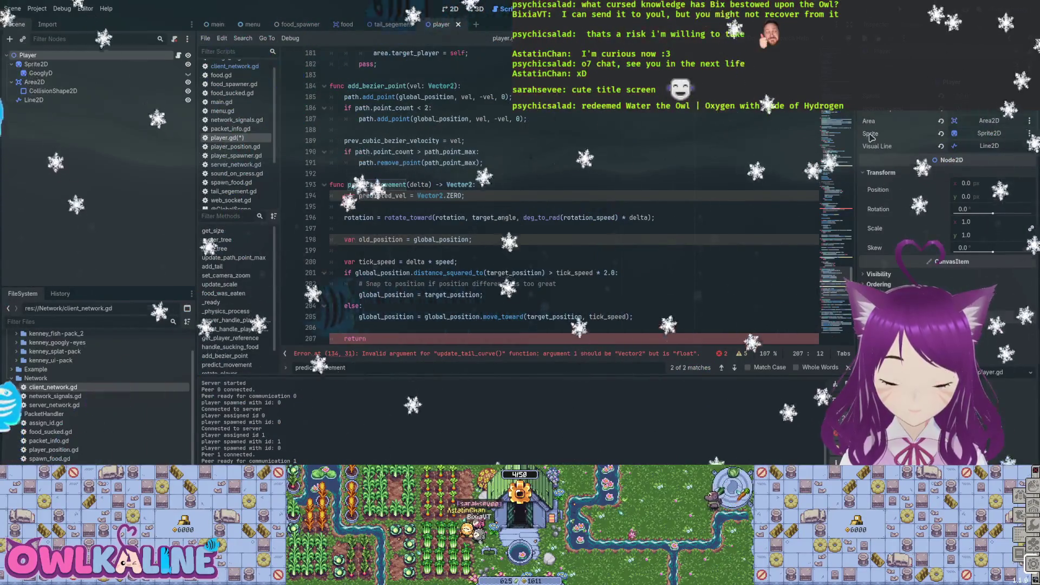
text(old_position - global_position;)
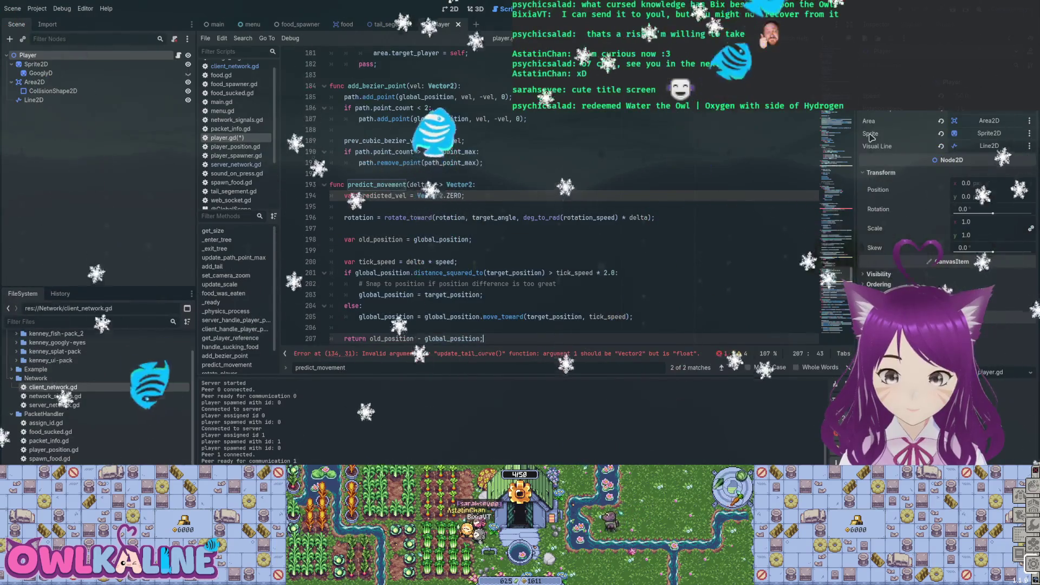
- Delete the predicted_vel = Vector2.ZERO declaration line
key(Up)
key(Up)
key(Up)
key(shift+Up)
key(ctrl+shift+k)
key(ctrl+shift+k)
key(Down)
key(Down)
key(Down)
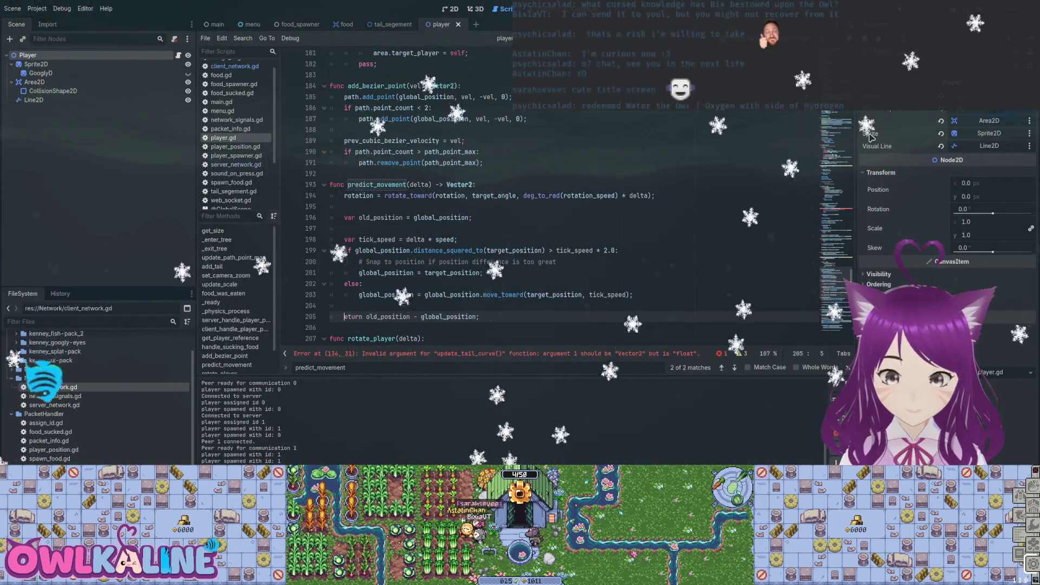
- Assign the position difference to predicted_vel and add return predicted_vel; below it
text(predicted_ve)
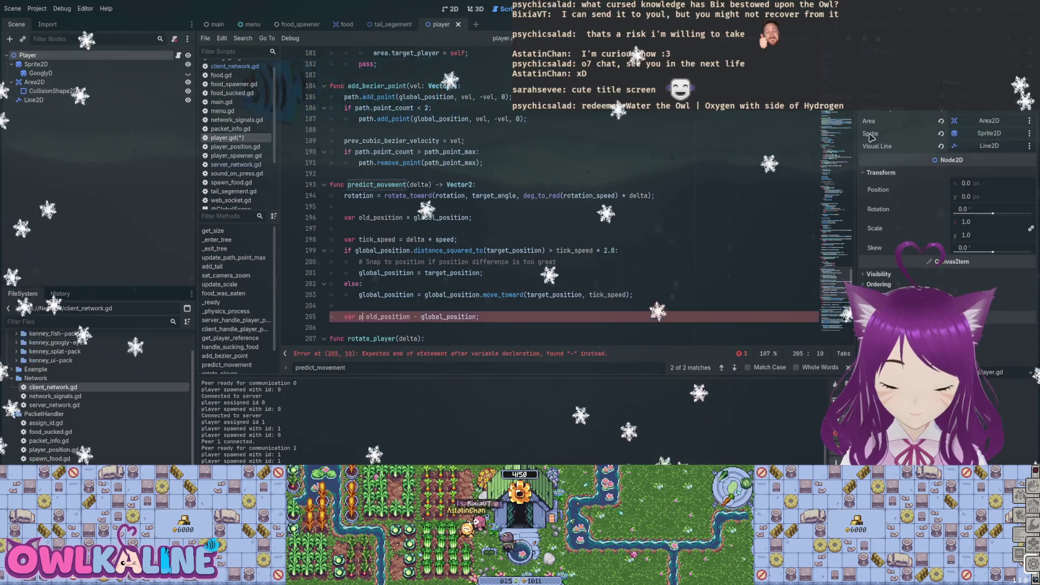
text(l =)
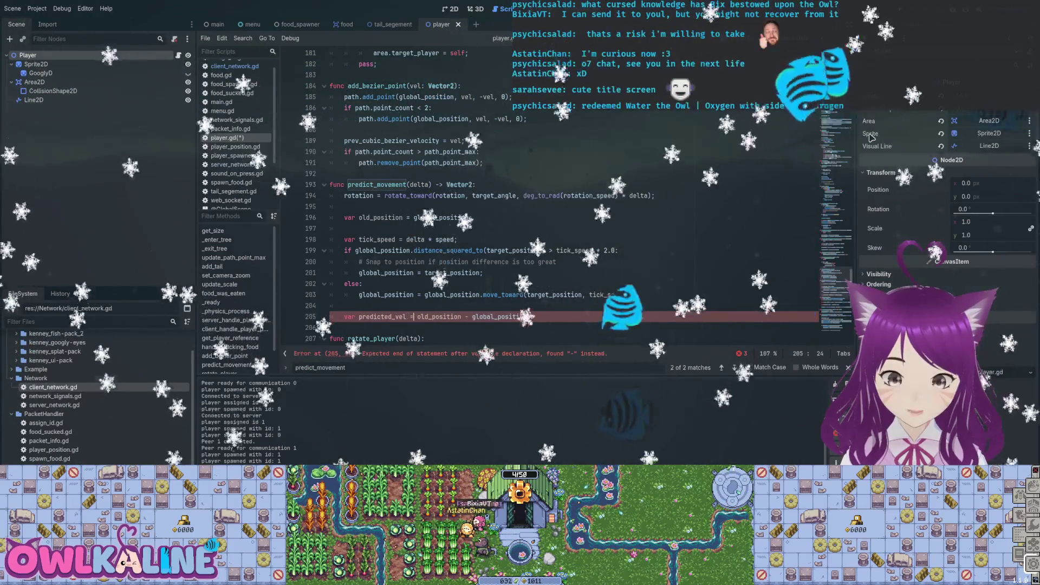
key(End)
key(Return)
text(return re)
key(BackSpace)
key(BackSpace)
text(predicted_vel;)
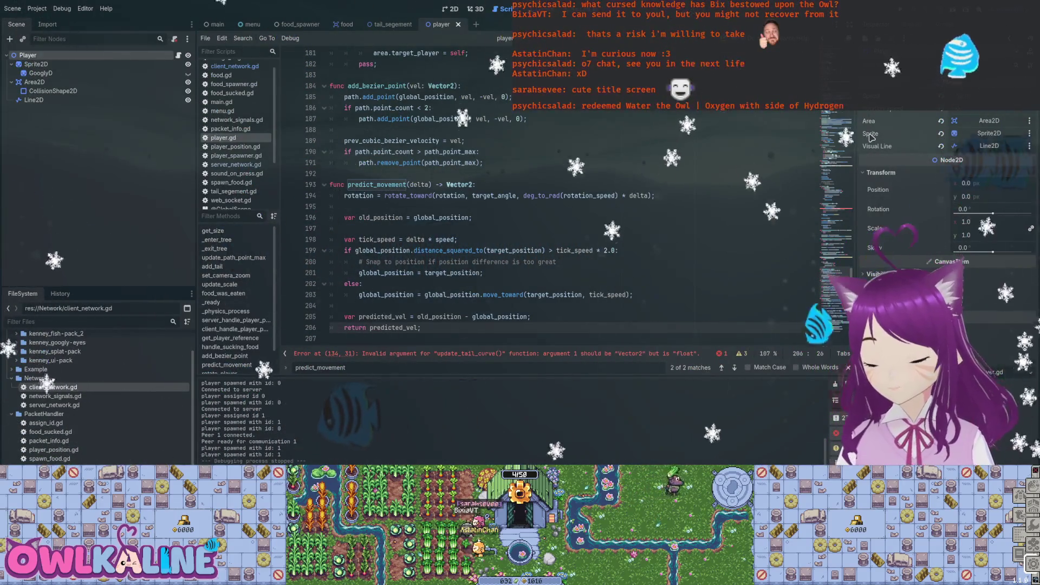
- Swap the subtraction operands so predicted_vel = global_position - old_position
key(Up)
key(ctrl+shift+Left)
key(BackSpace)
key(ctrl+Left)
key(ctrl+Left)
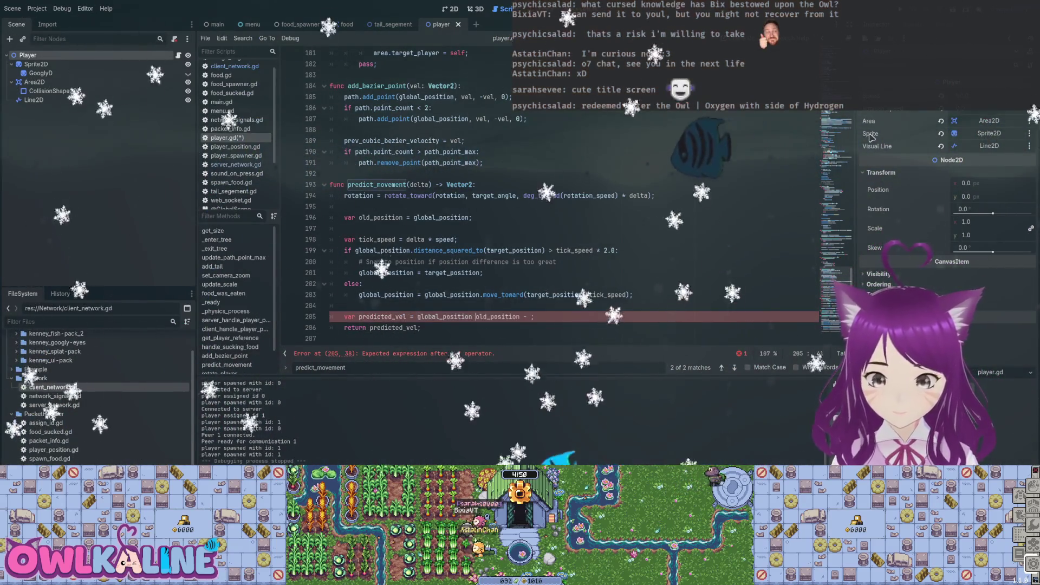
text(-)
key(End)
key(BackSpace)
key(BackSpace)
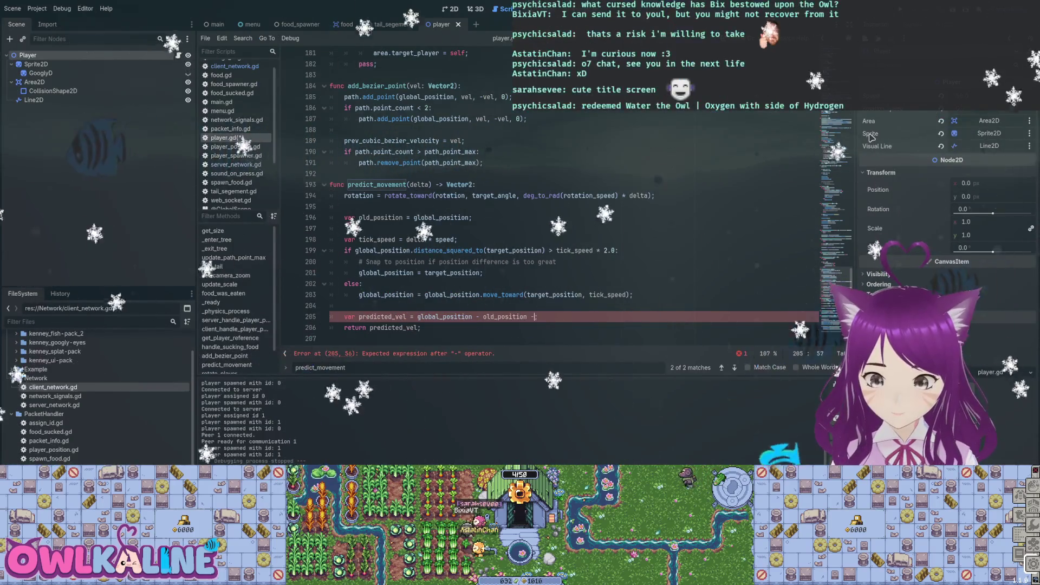
scroll(541, 206, up, 15)
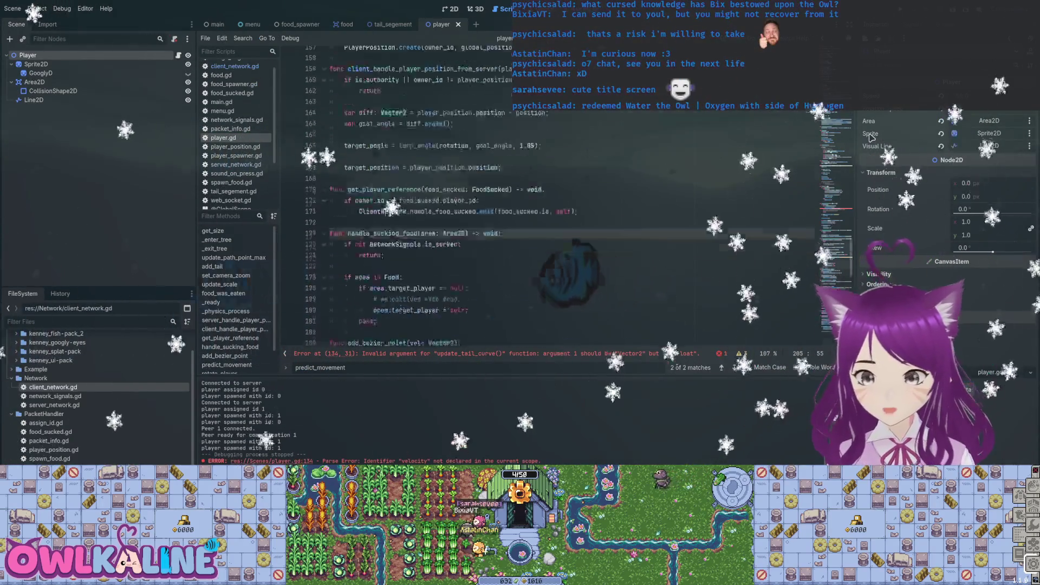
- Store predict_movement(delta) in predicted_vel, pass it to update_tail_curve instead of speed*delta, and save
scroll(374, 217, up, 6)
click(373, 217)
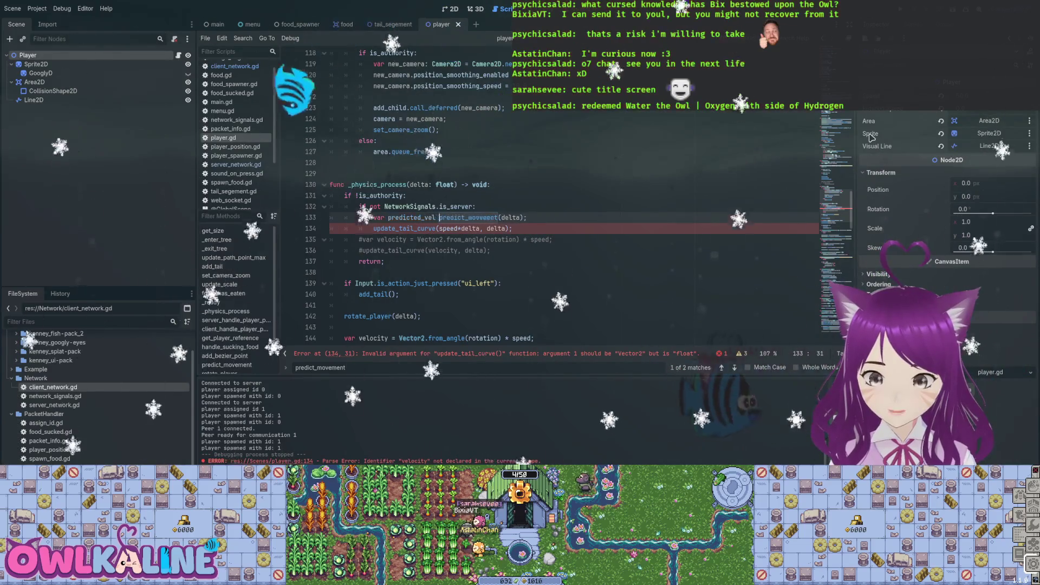
text(=)
key(Escape)
key(Down)
key(ctrl+Left)
key(ctrl+shift+Right)
key(ctrl+shift+Right)
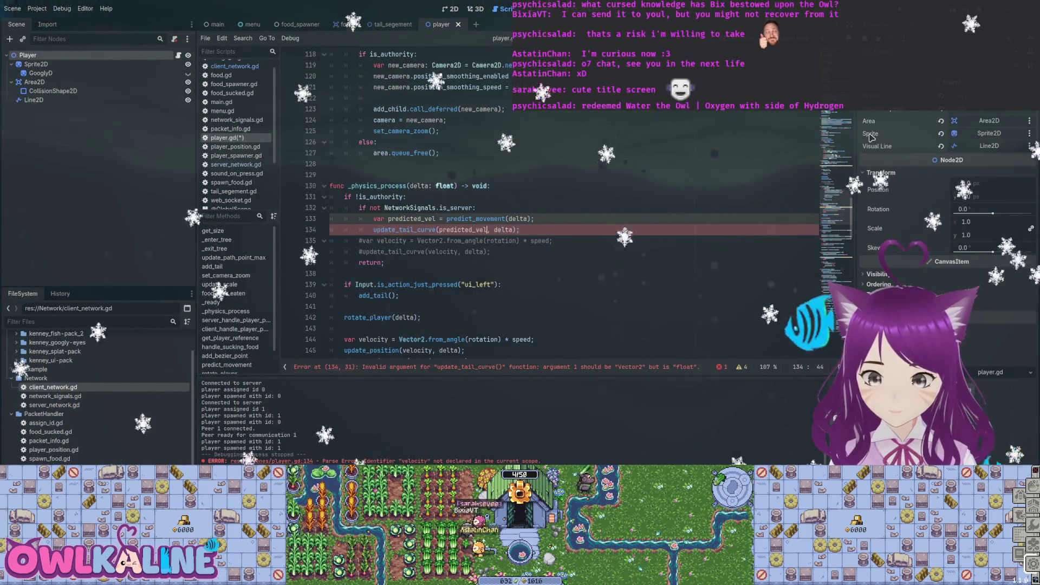
key(ctrl+s)
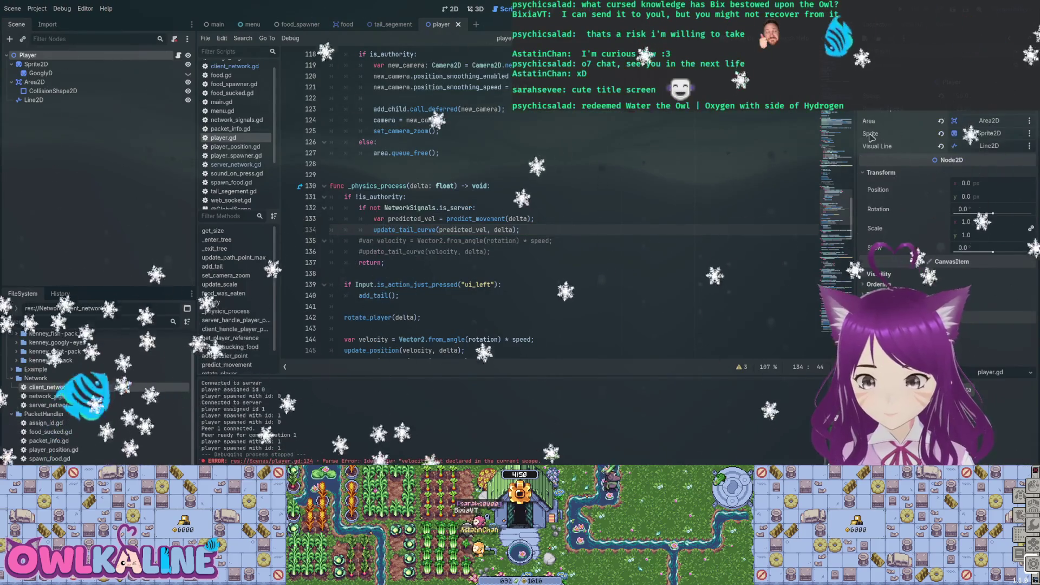
- Move the tails_to_spawn block to the beginning of _physics_process
key(ctrl+Down)
key(ctrl+Down)
key(ctrl+Down)
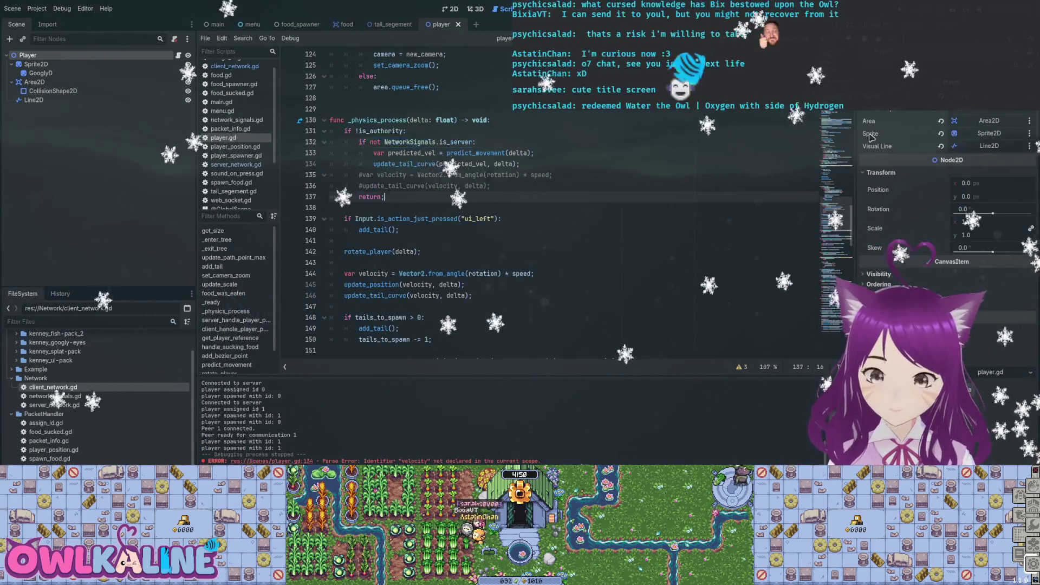
key(ctrl+Down)
key(ctrl+Down)
key(ctrl+Down)
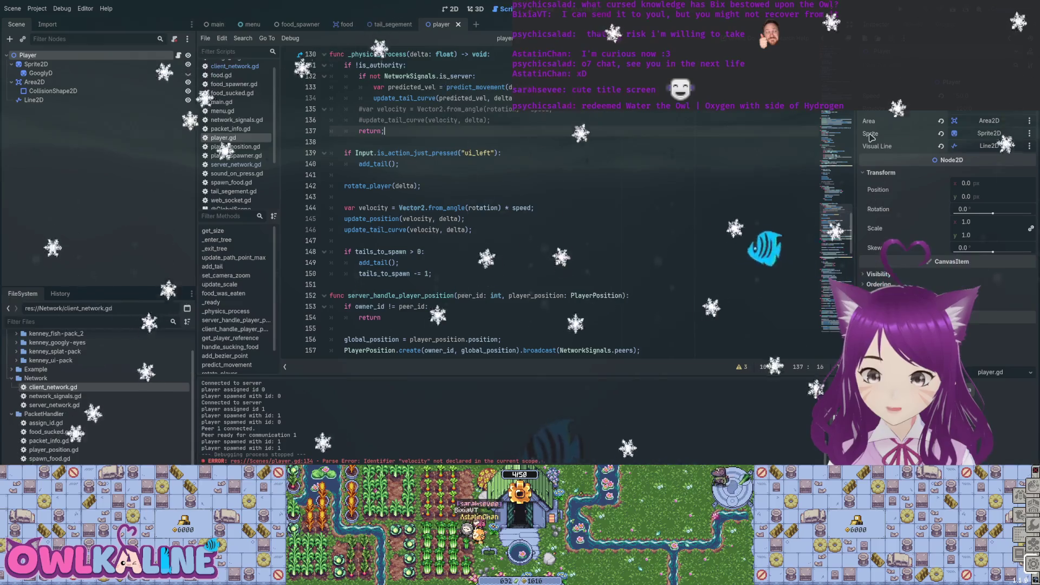
key(Down)
key(Down)
key(Down)
key(End)
key(shift+Up)
key(shift+Up)
key(shift+Up)
key(ctrl+c)
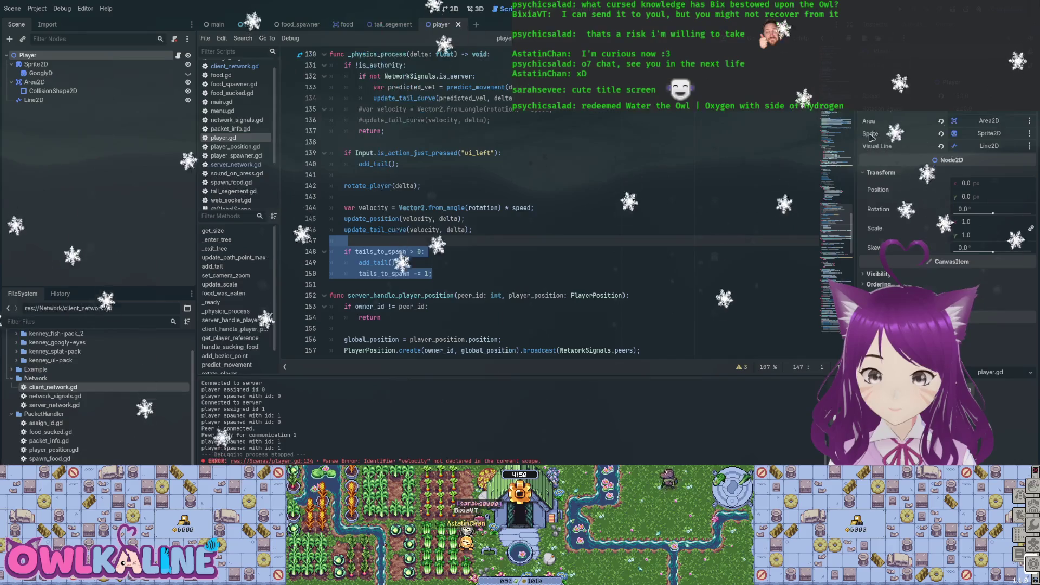
key(BackSpace)
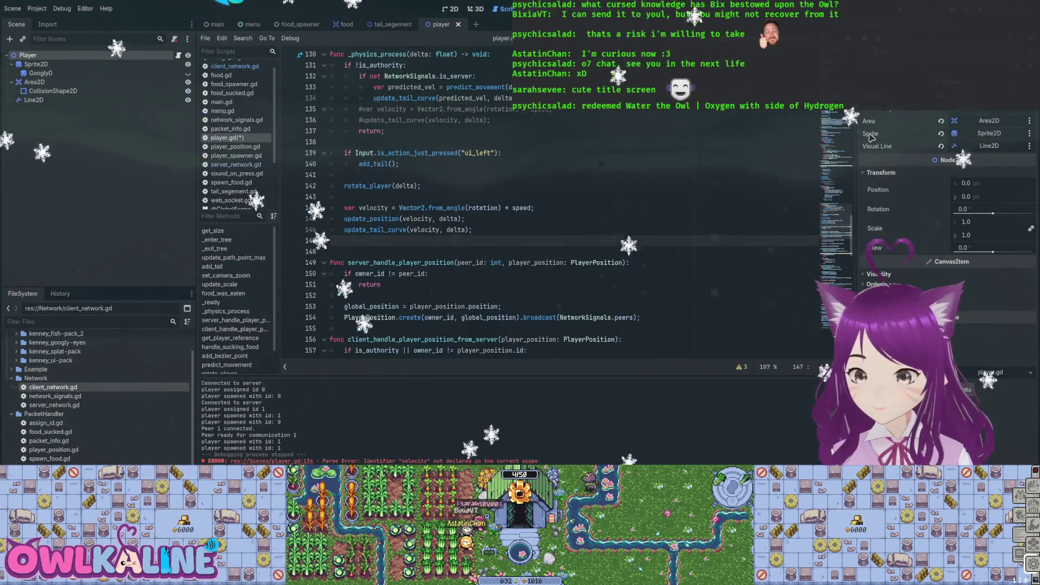
key(ctrl+v)
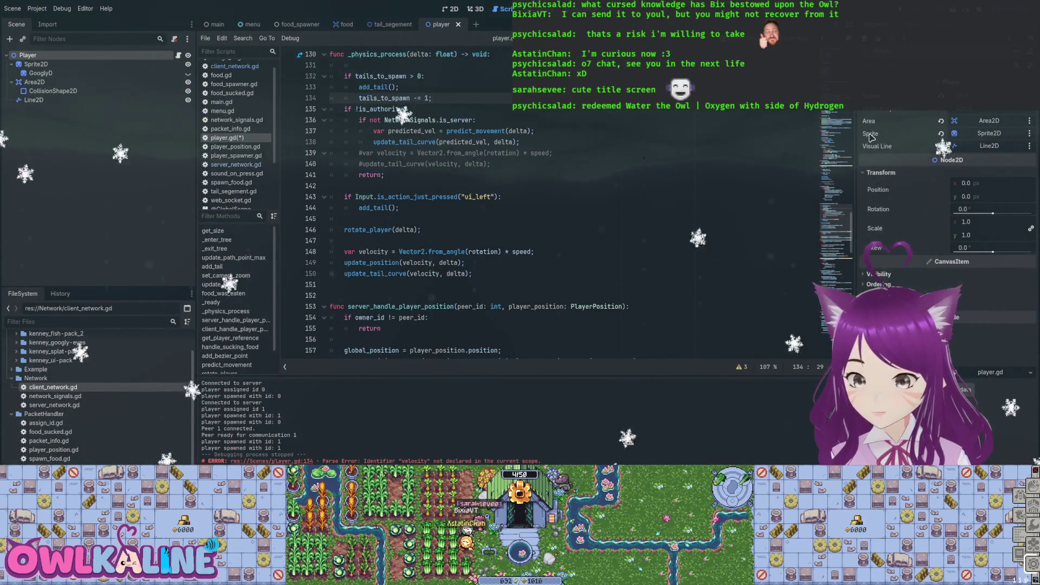
key(Return)
key(Up)
key(Up)
key(Up)
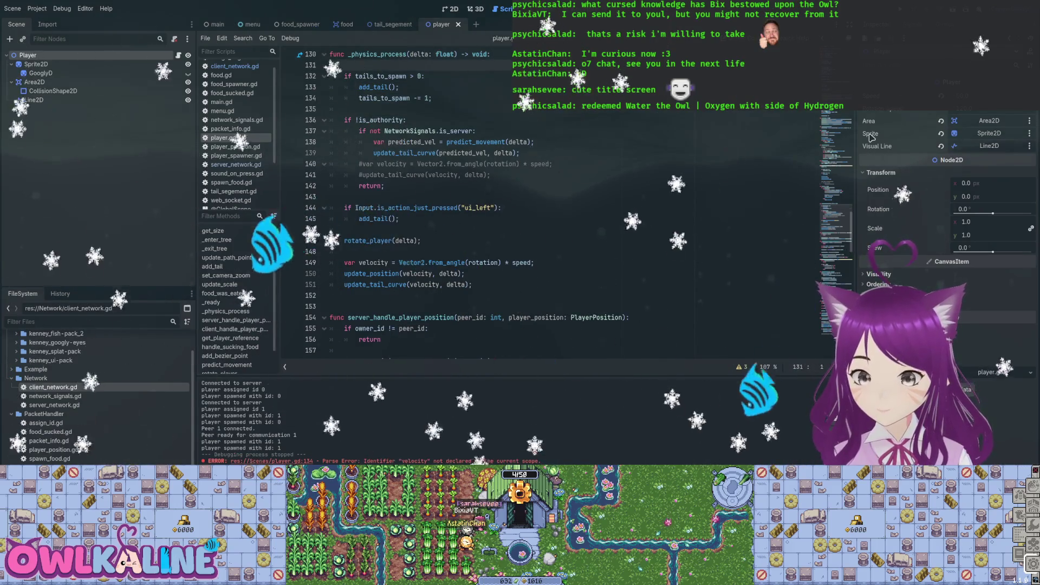
key(BackSpace)
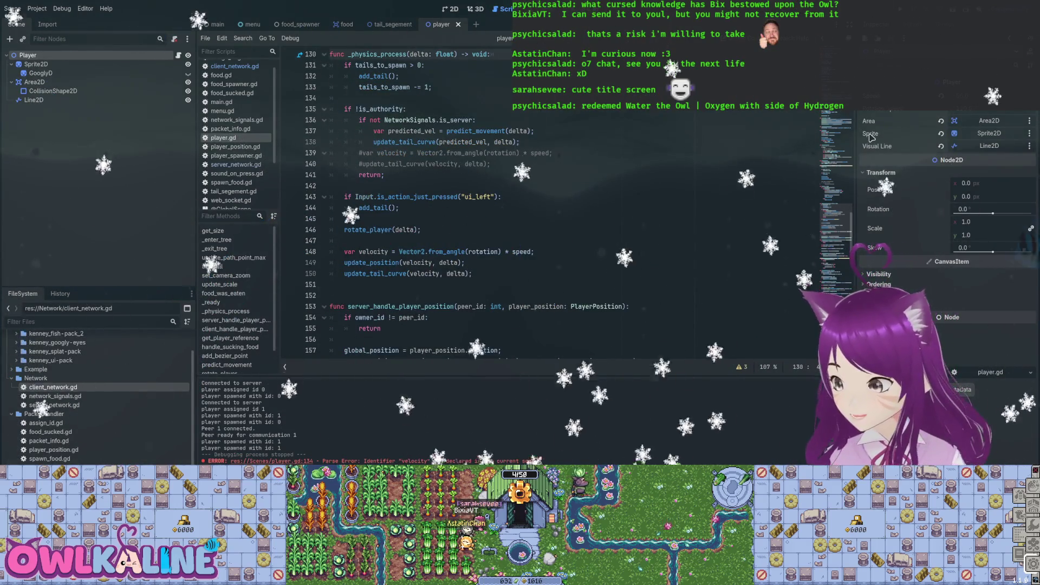
scroll(487, 206, up, 2)
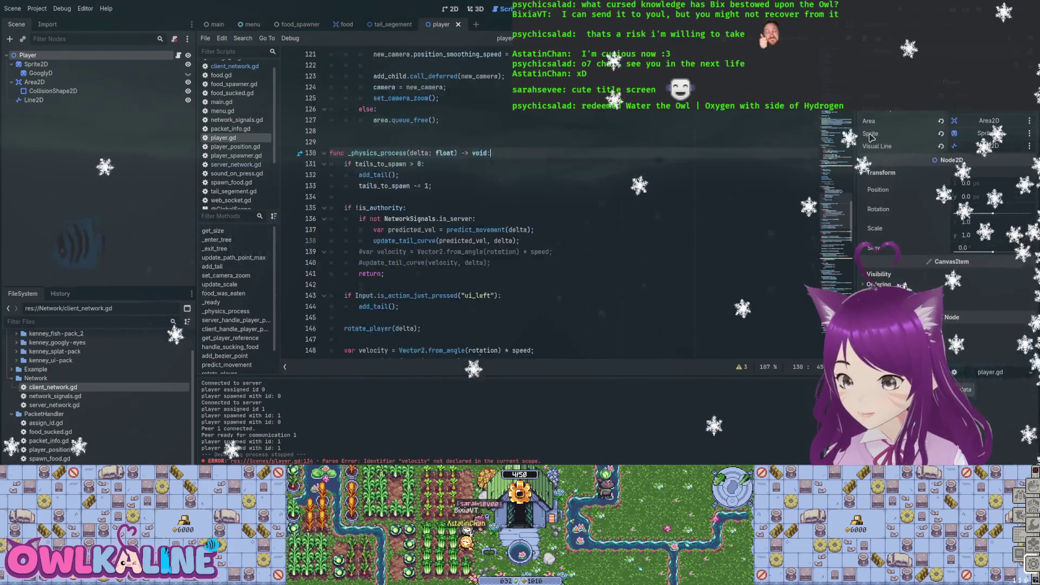
key(Up)
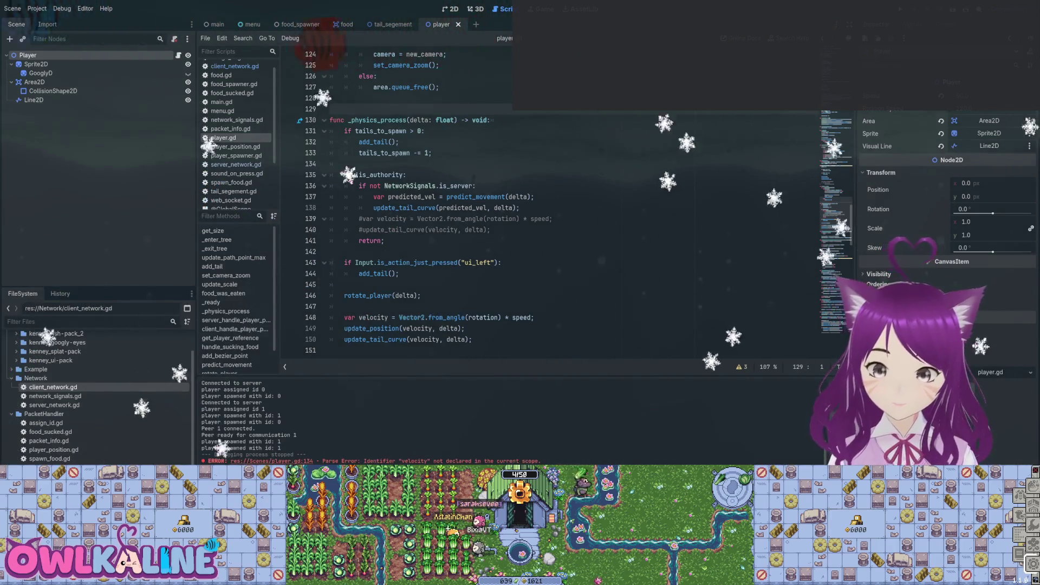
- Search player.gd for rotate_player and begin prefixing its definition with use_input_
scroll(542, 206, up, 2)
click(420, 197)
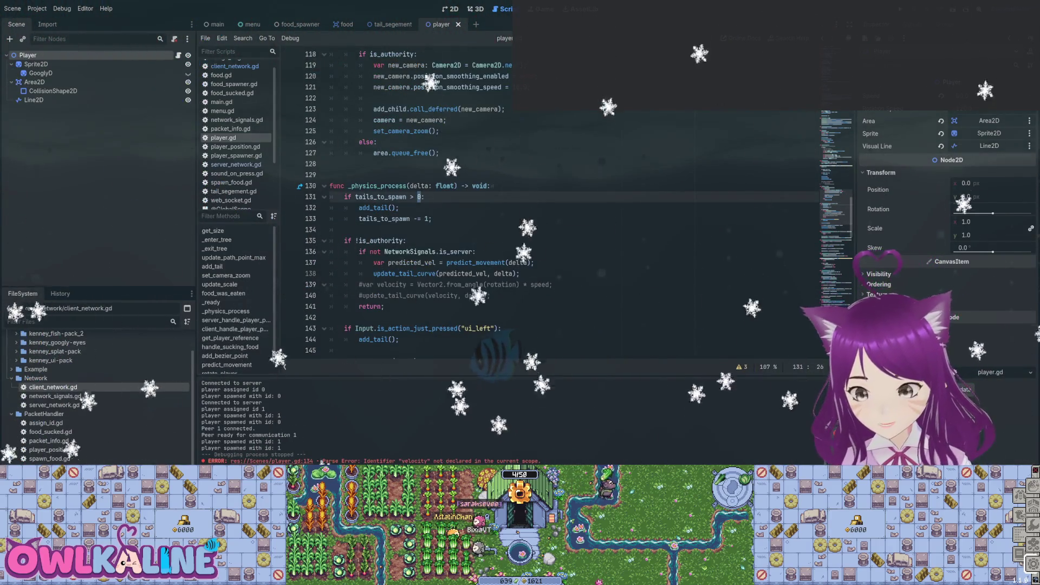
scroll(542, 206, down, 4)
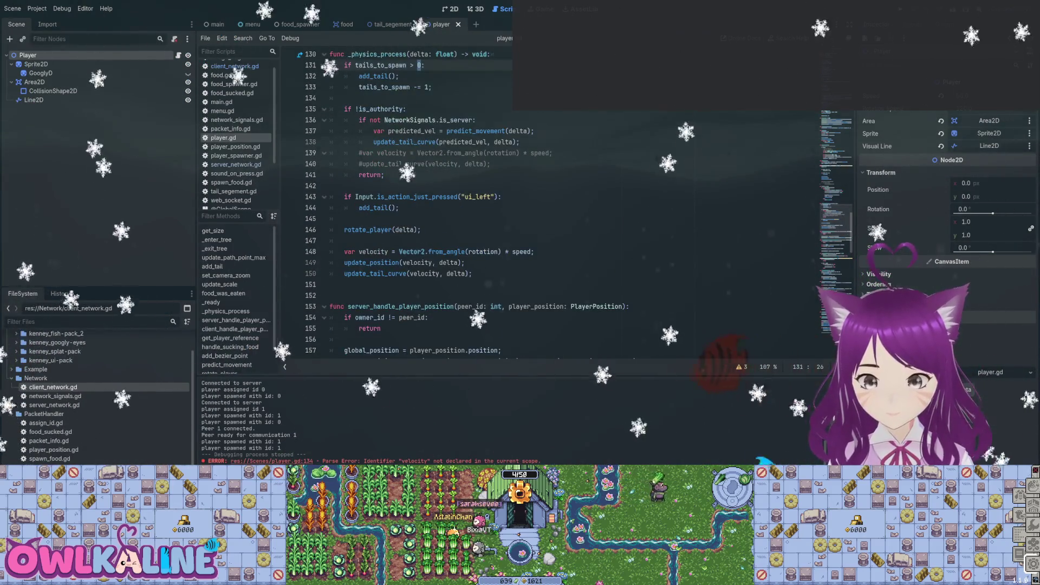
scroll(542, 206, up, 1)
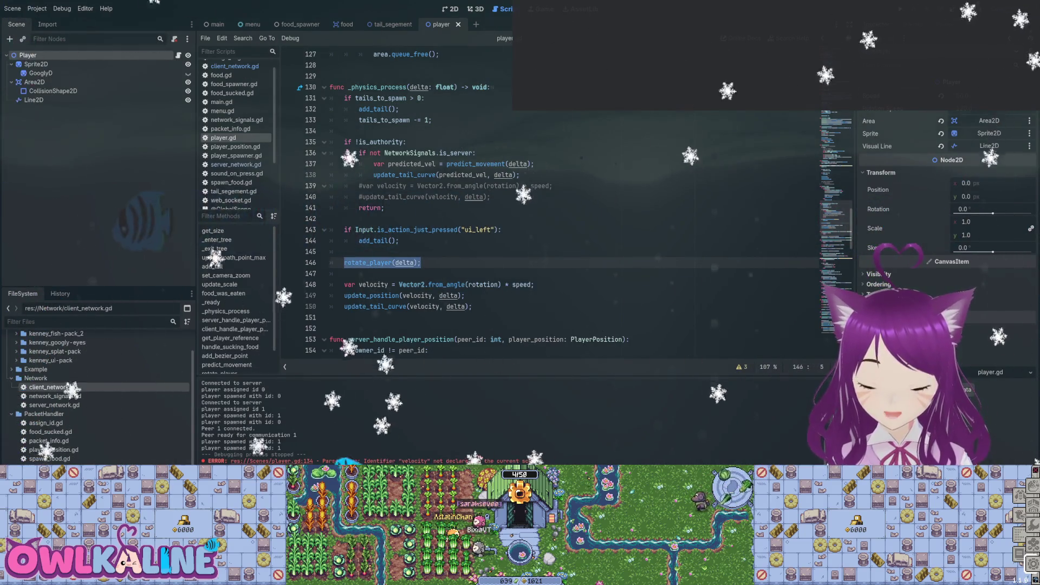
key(ctrl+f)
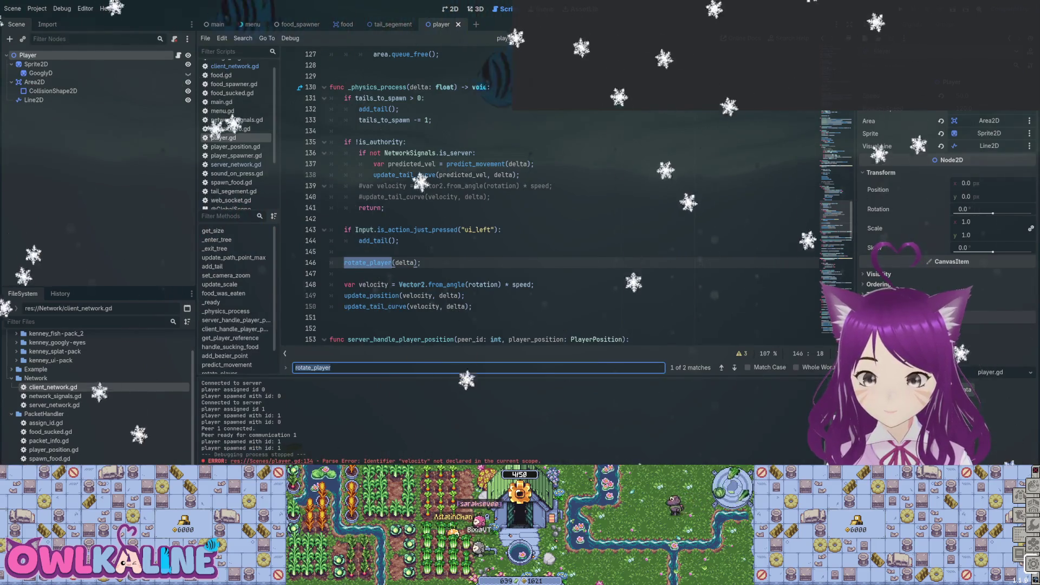
key(Return)
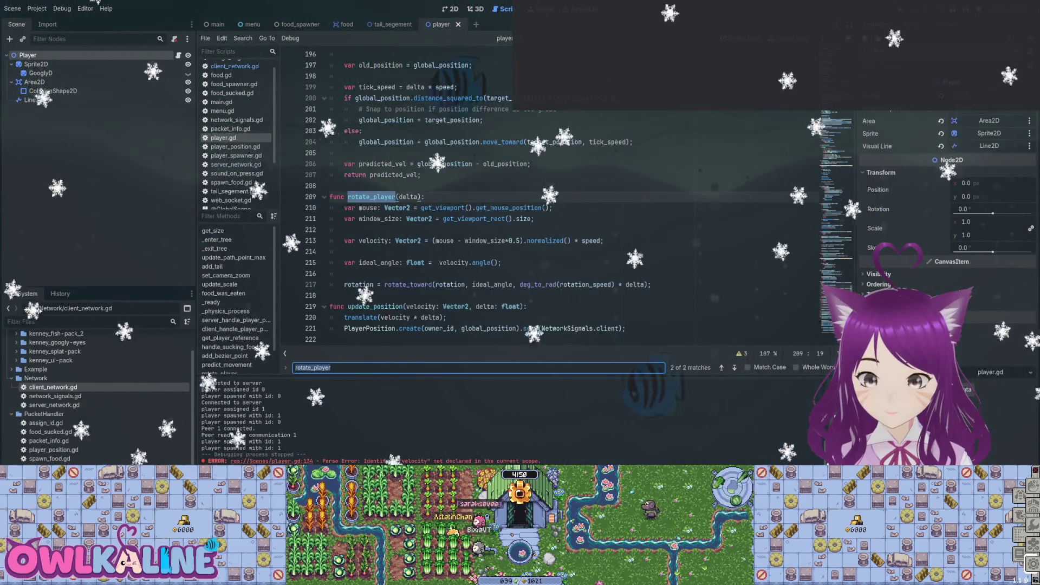
click(342, 196)
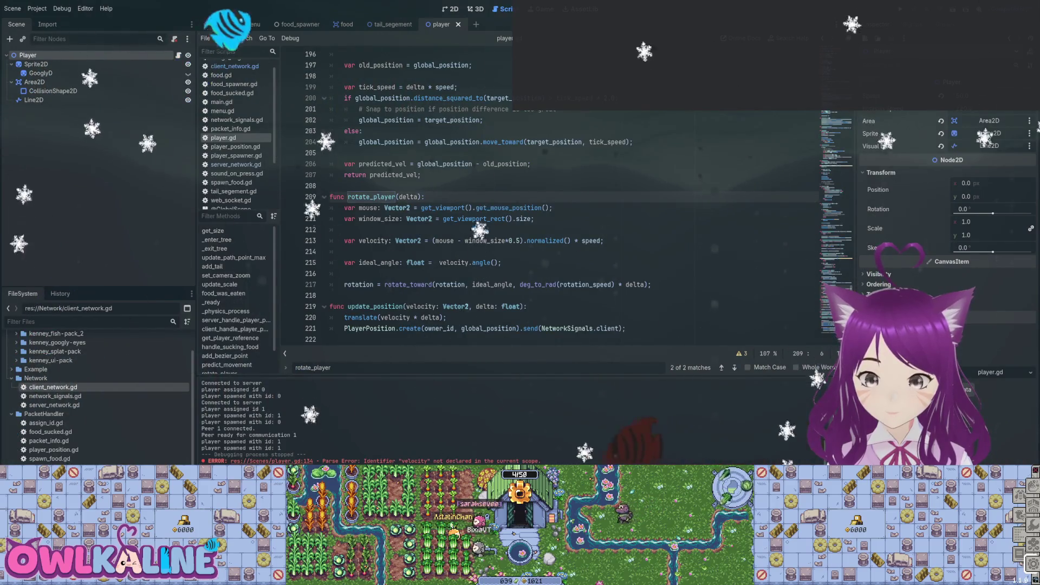
text(use)input_)
- Change the rotate_player call on line 146 to use_input_to_rotate_player and save player.gd
scroll(466, 217, up, 8)
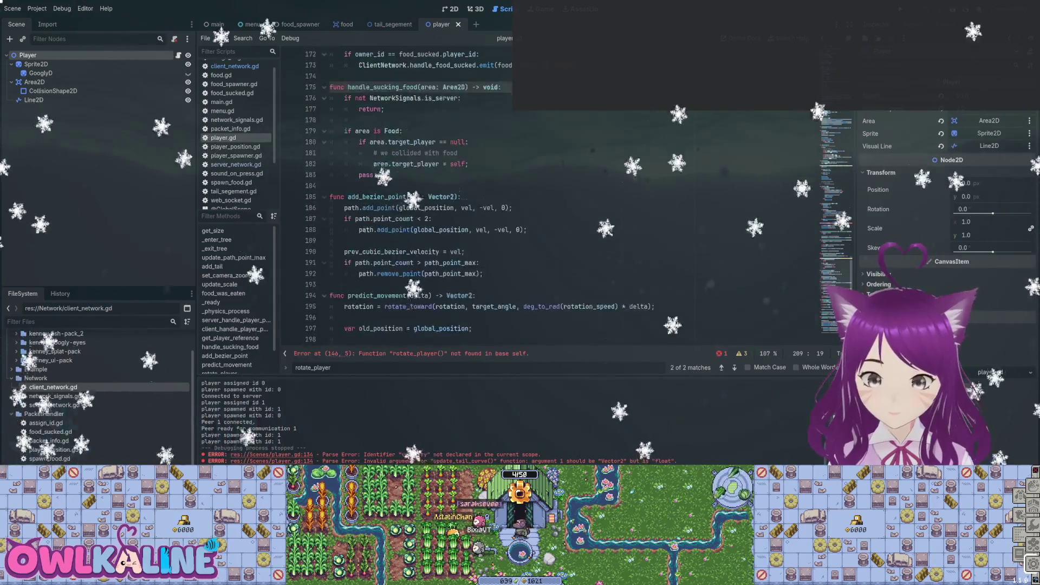
scroll(542, 195, up, 8)
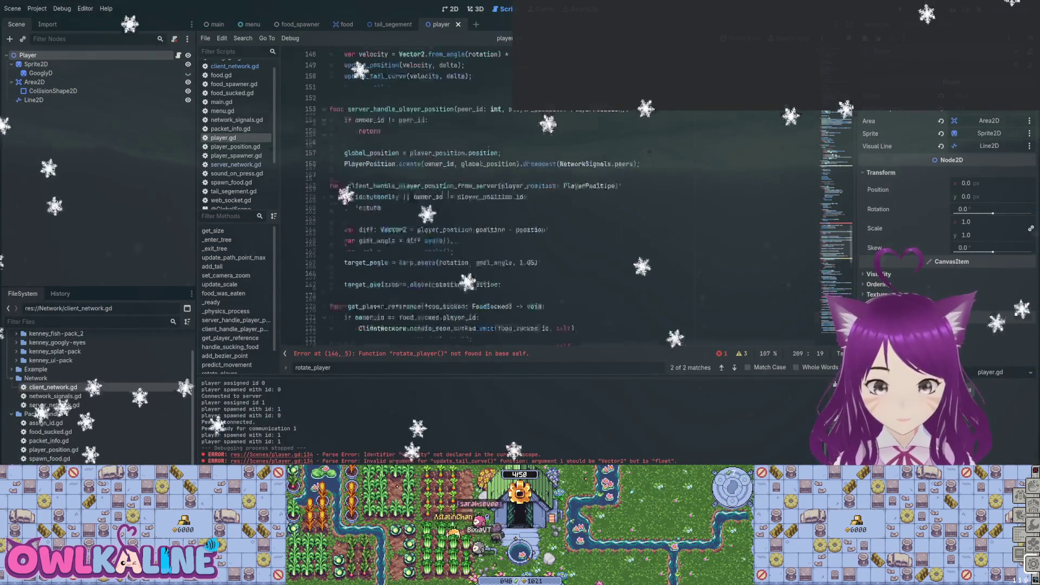
scroll(542, 195, up, 3)
click(344, 131)
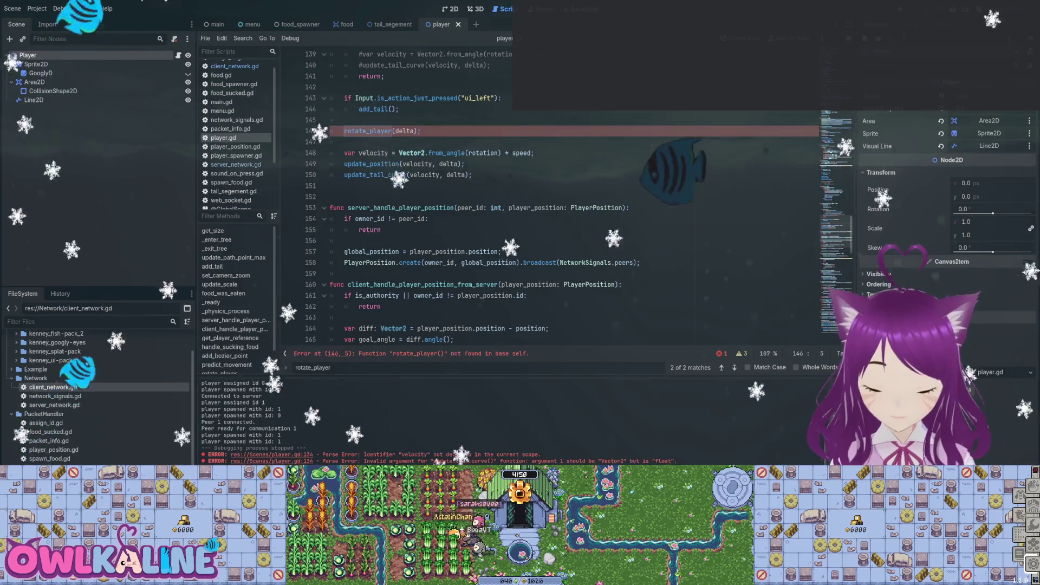
text(use_input_to_)
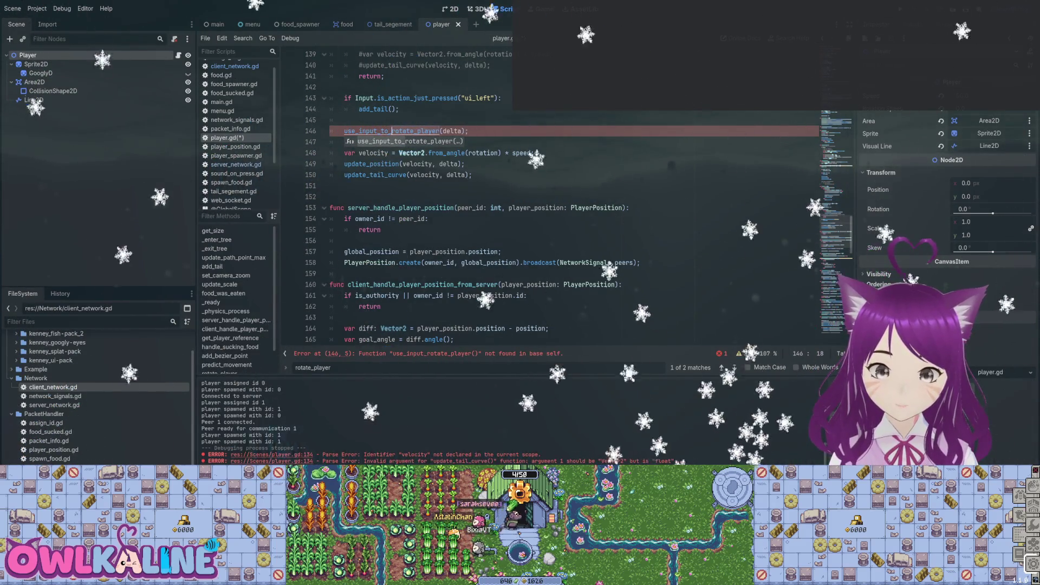
key(Escape)
key(ctrl+s)
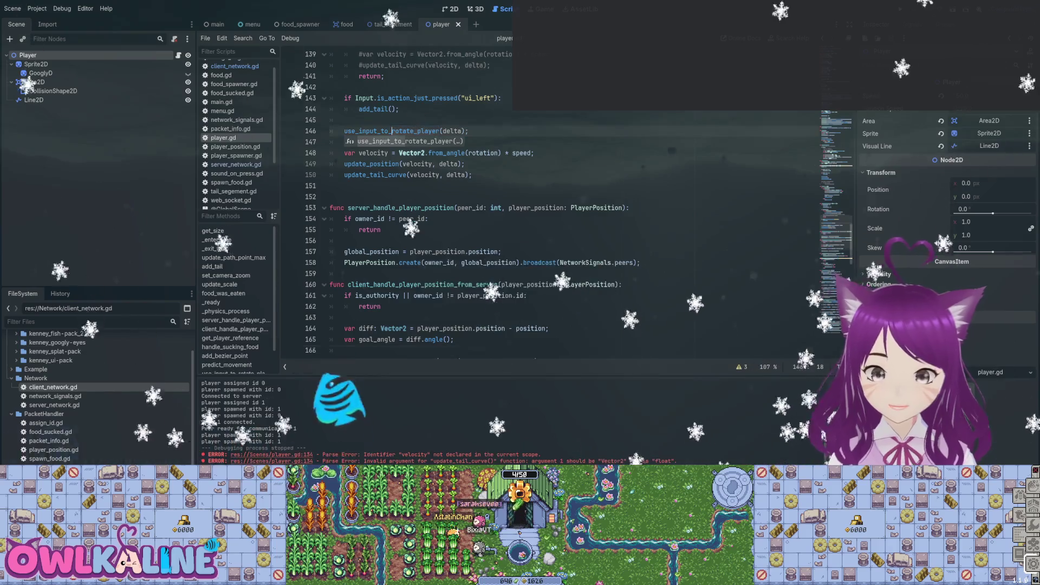
- Run the project with F5 to test the change
scroll(488, 216, up, 5)
click(329, 251)
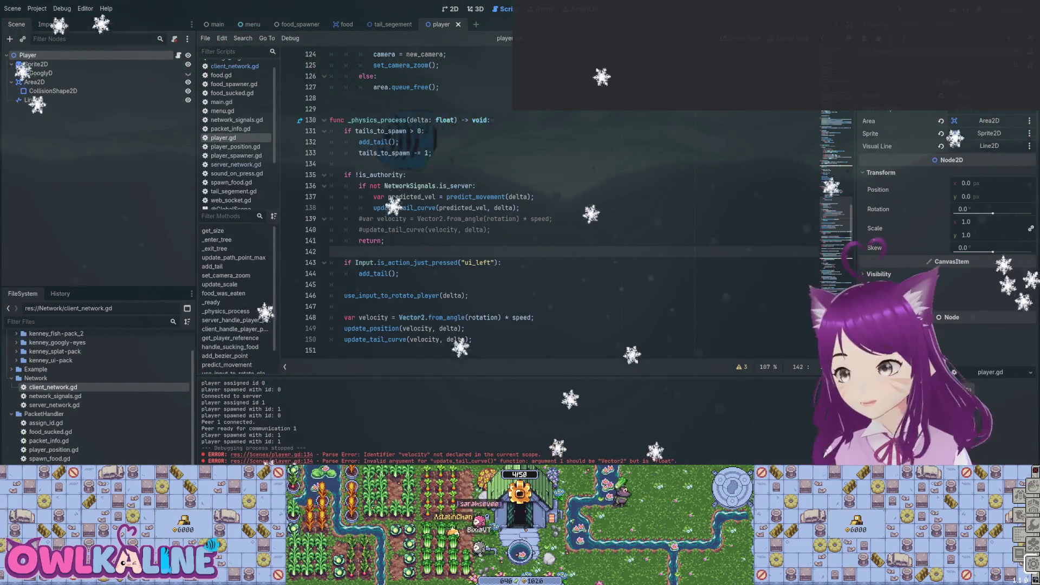
key(F5)
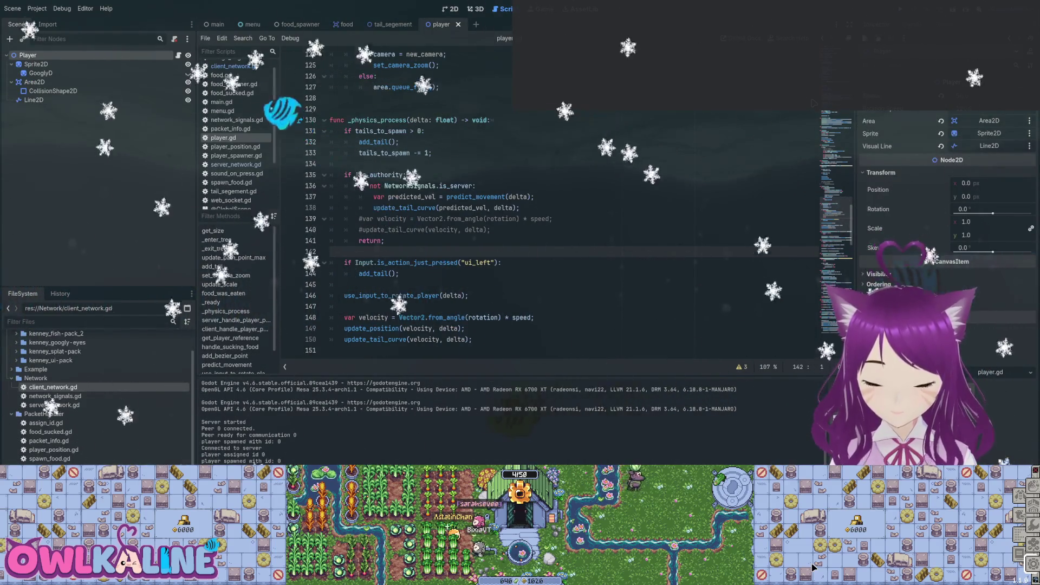
scroll(542, 206, down, 2)
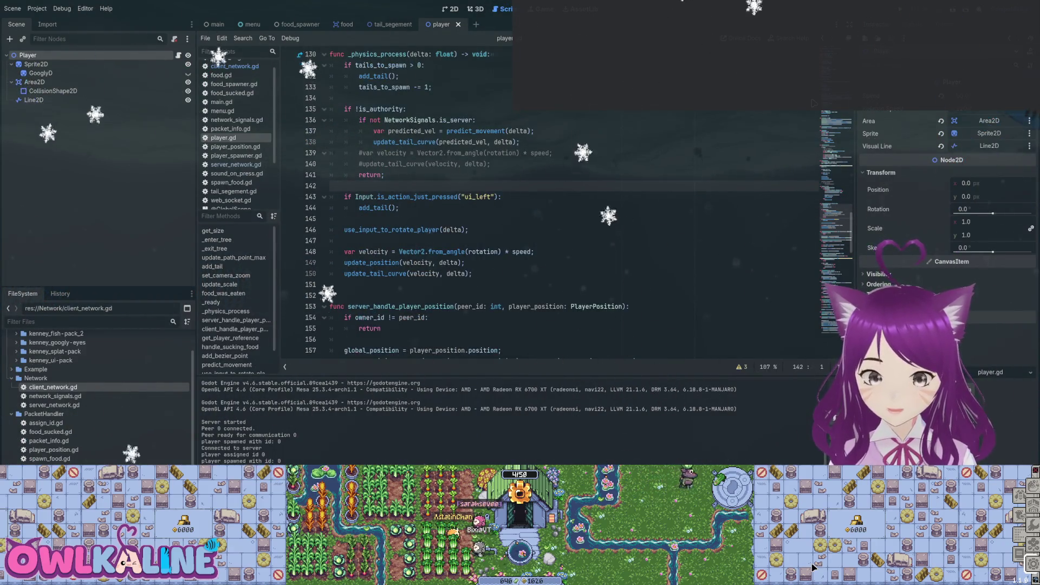
- Uncomment visual_line.points on line 236, rerun the project, then undo the edit
scroll(542, 206, down, 4)
scroll(542, 206, up, 3)
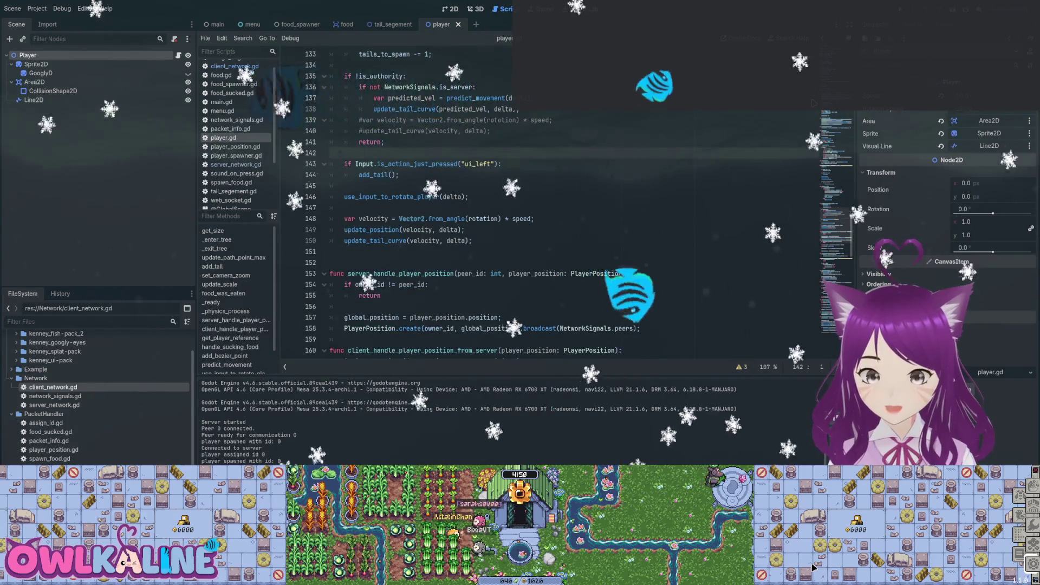
scroll(542, 206, up, 5)
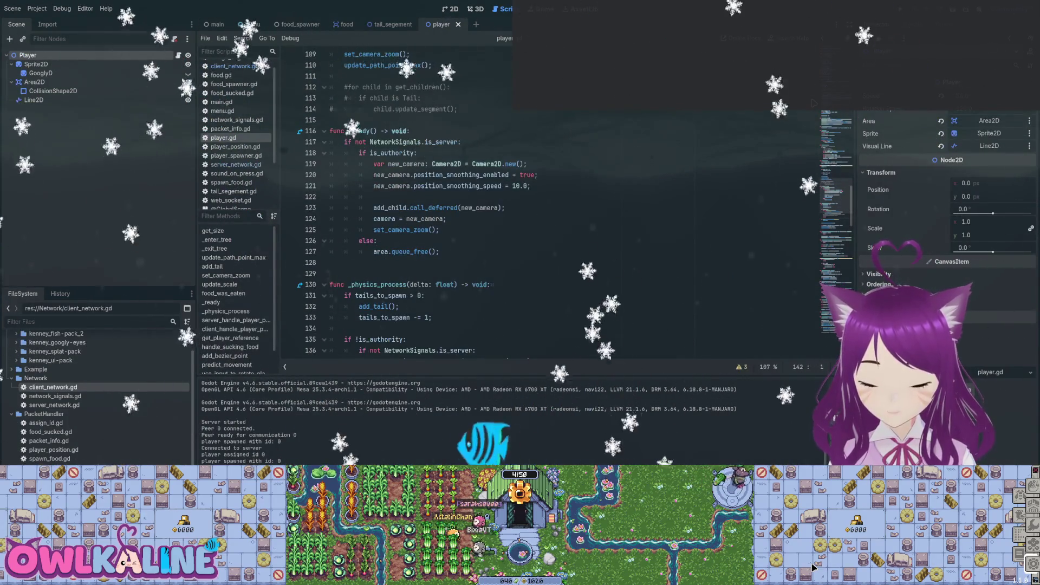
scroll(542, 206, down, 1)
scroll(542, 206, down, 6)
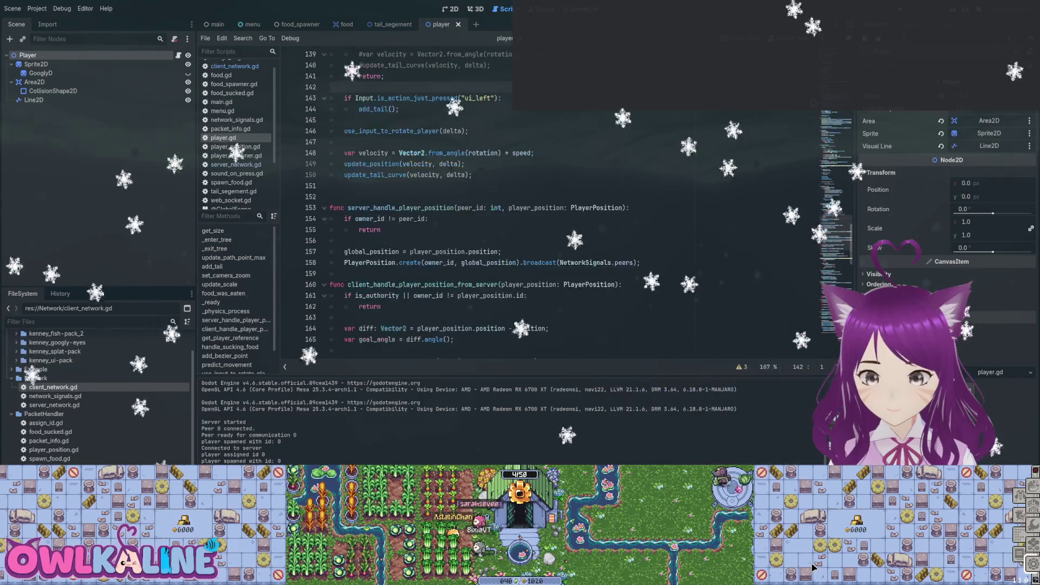
scroll(542, 206, down, 12)
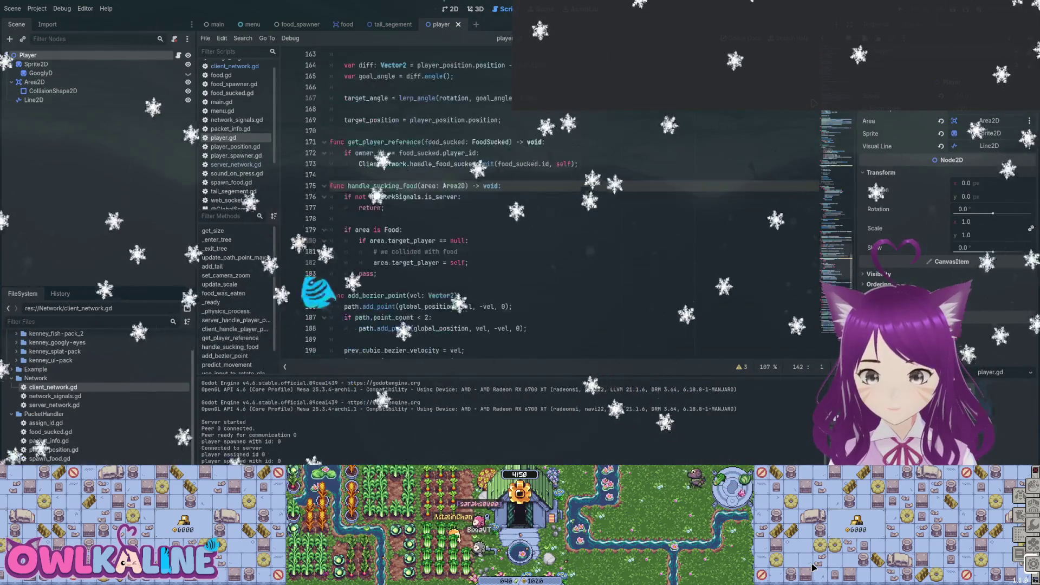
scroll(542, 206, down, 10)
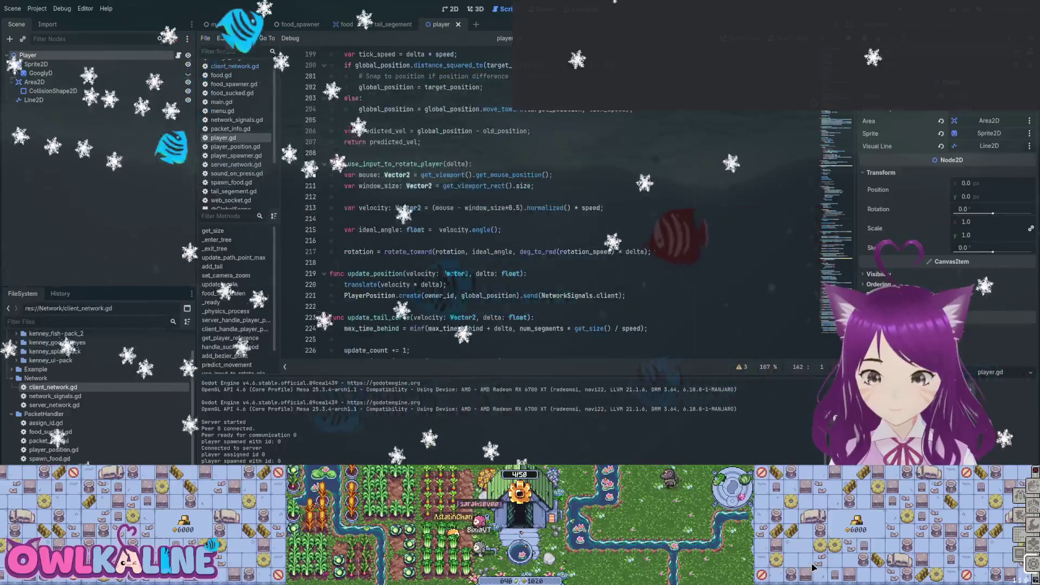
scroll(542, 206, down, 2)
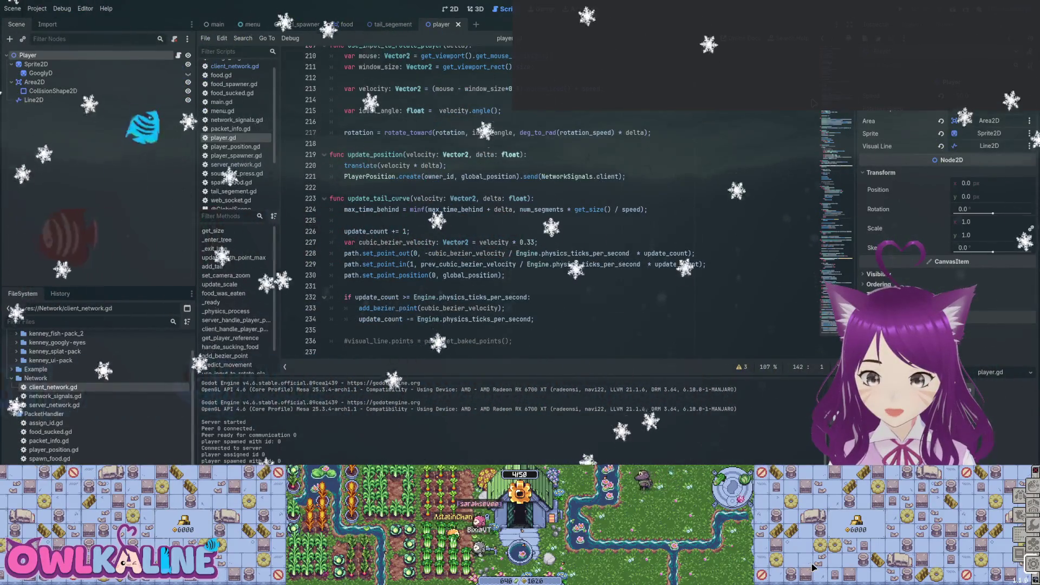
key(BackSpace)
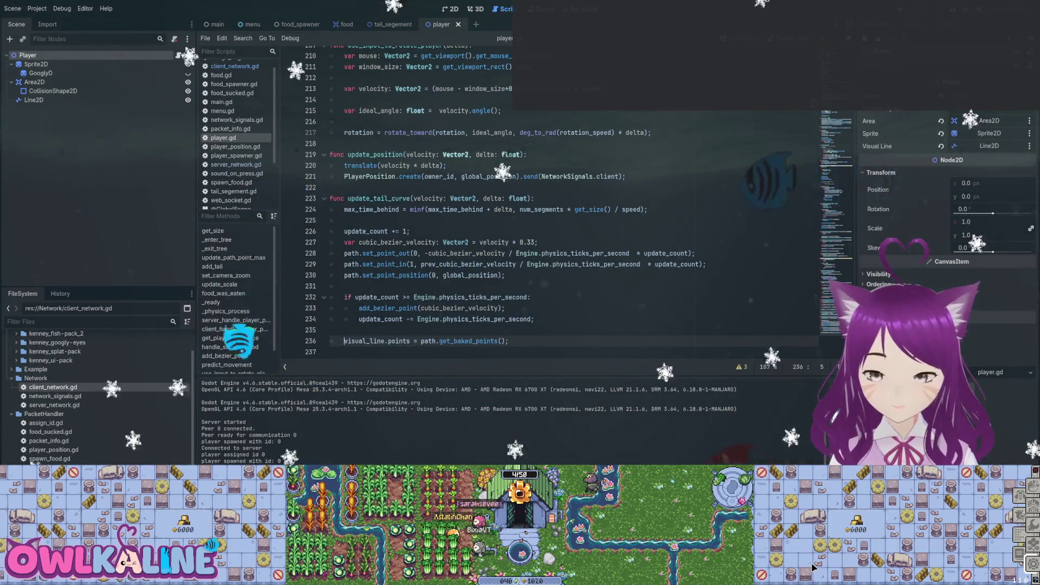
key(F5)
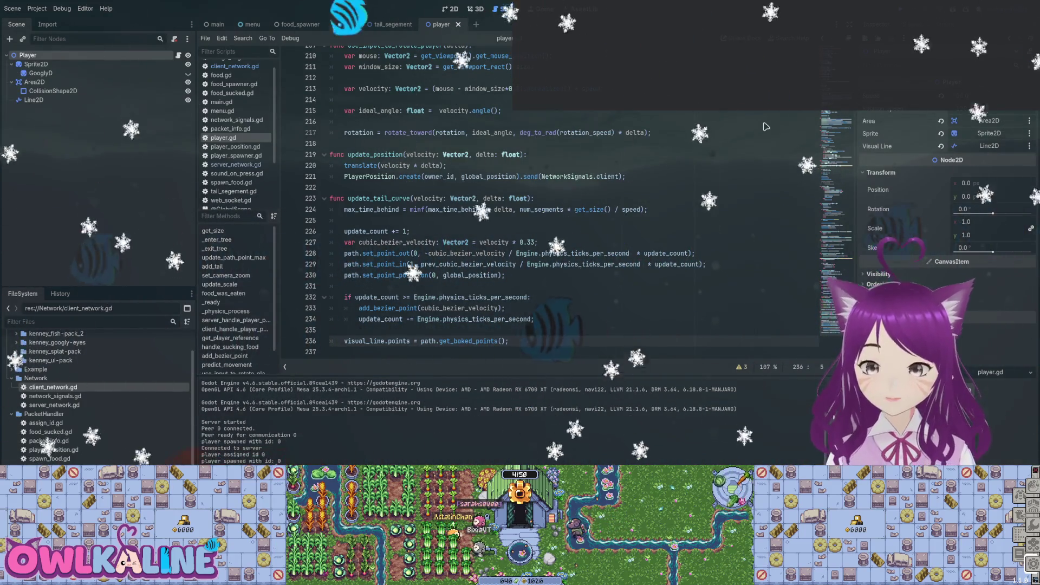
key(ctrl+z)
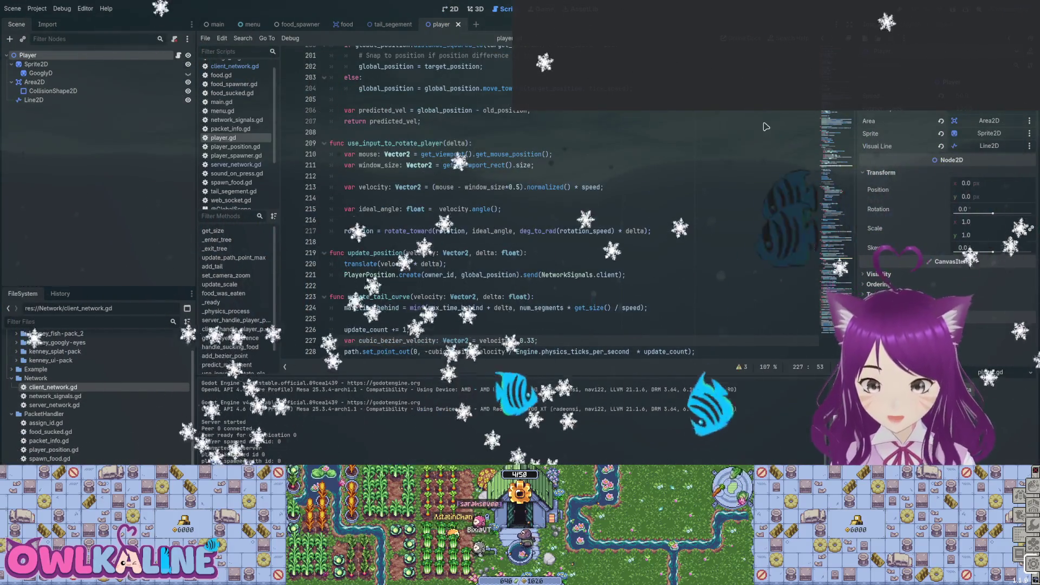
scroll(765, 126, up, 1)
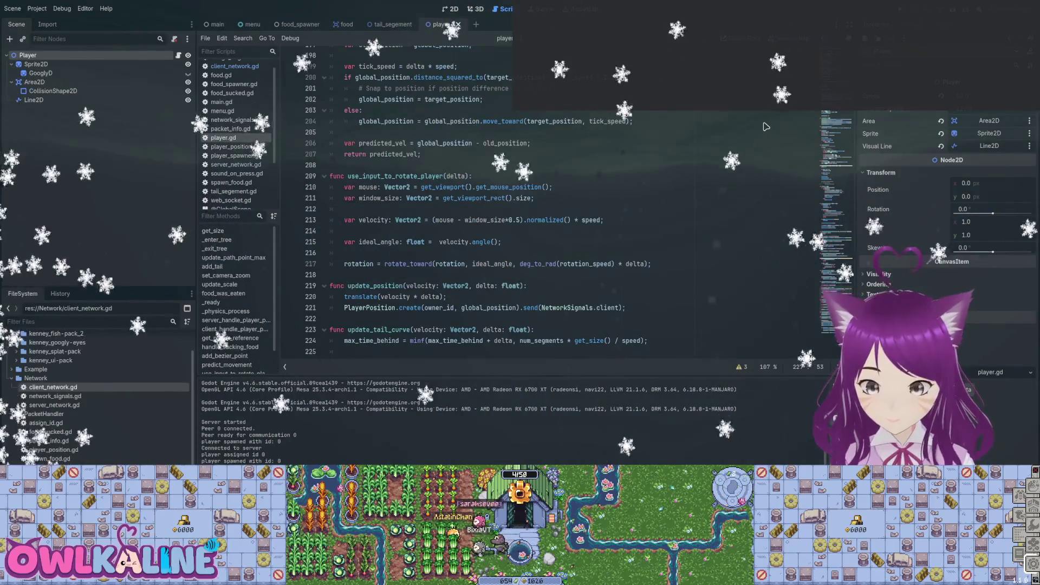
scroll(766, 126, up, 4)
scroll(766, 126, up, 5)
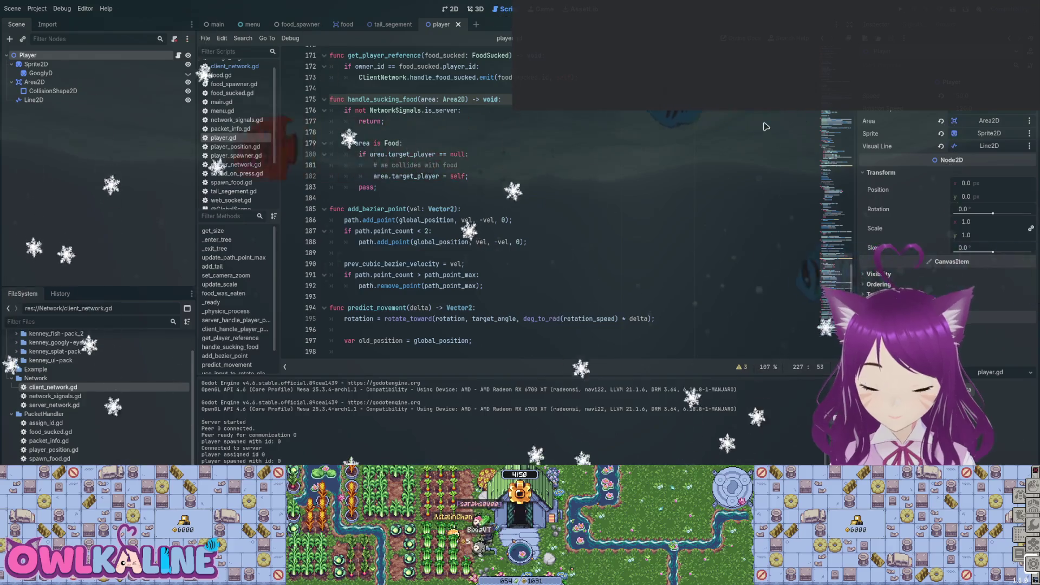
scroll(765, 126, up, 4)
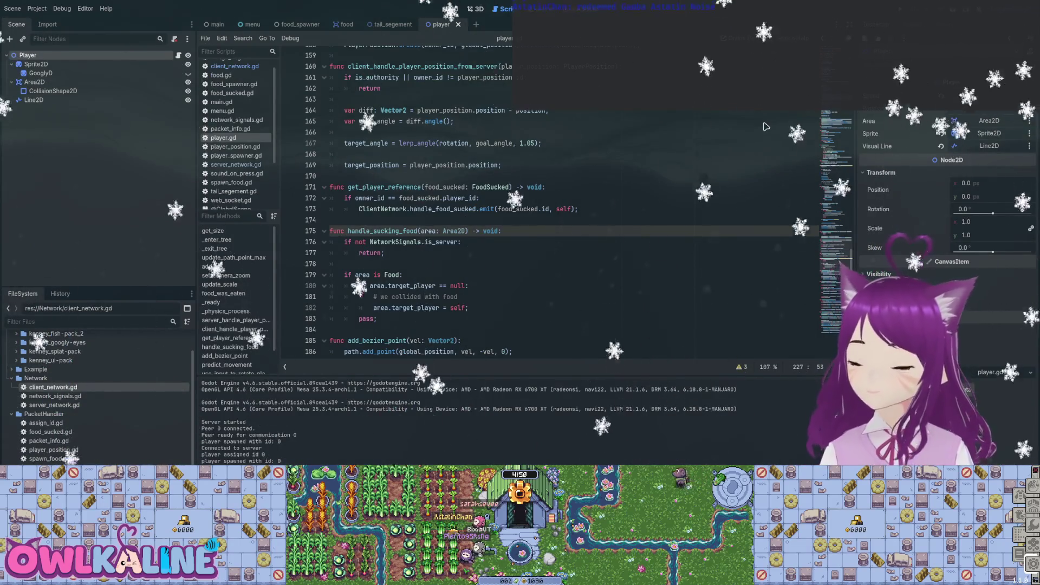
scroll(766, 126, down, 5)
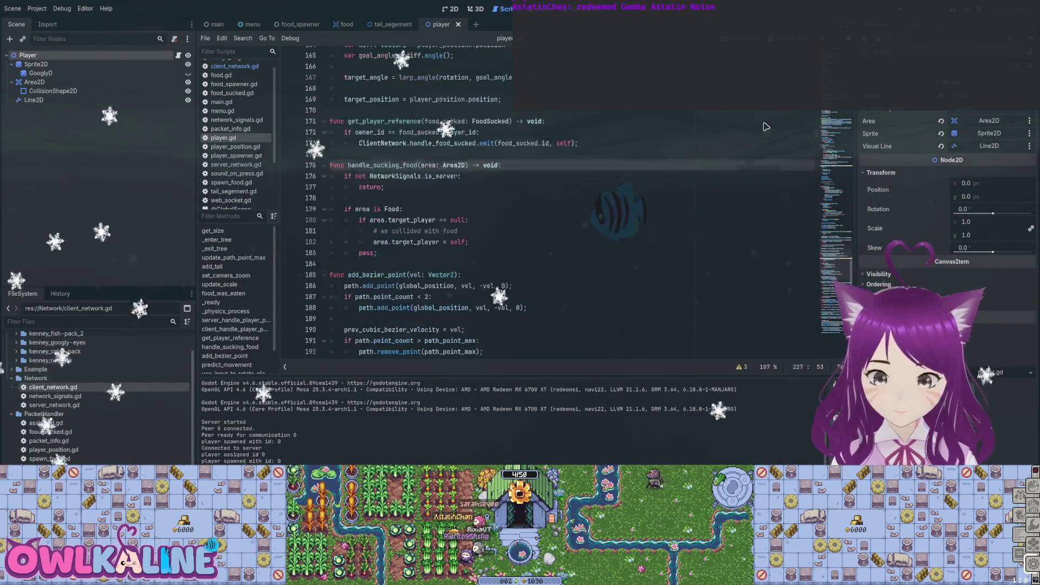
scroll(765, 126, up, 10)
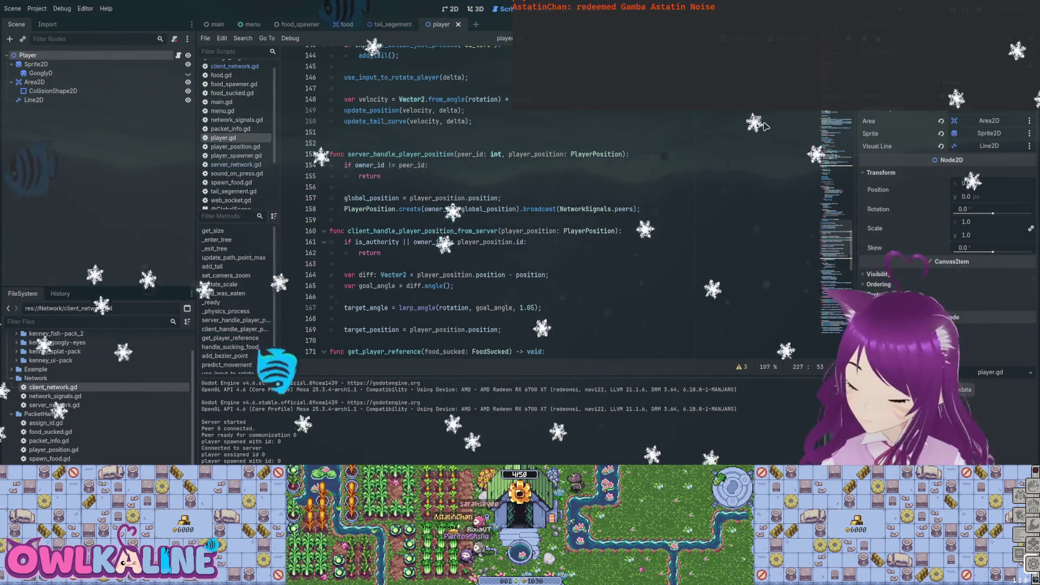
scroll(766, 126, up, 5)
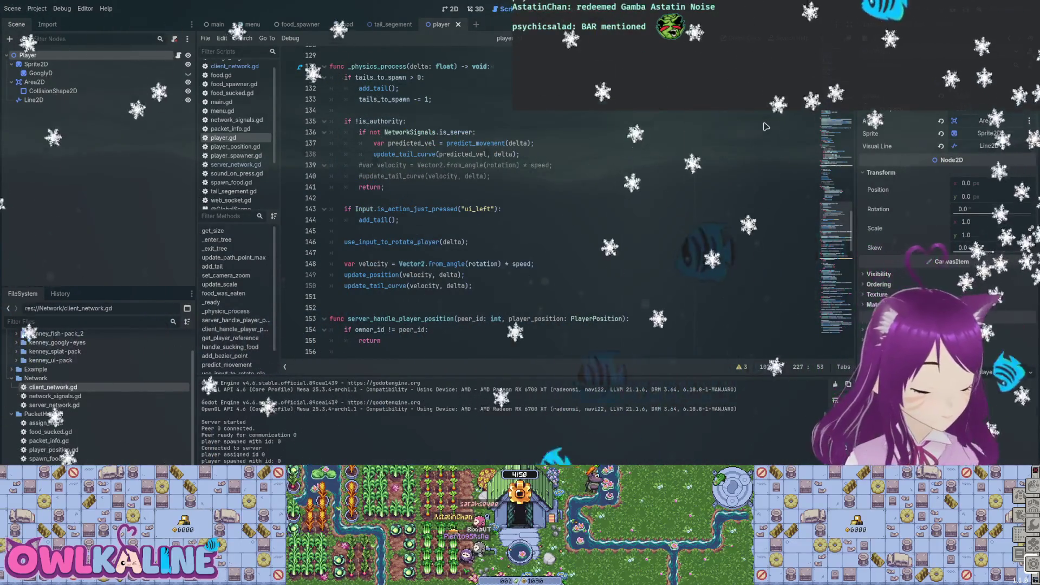
double_click(371, 275)
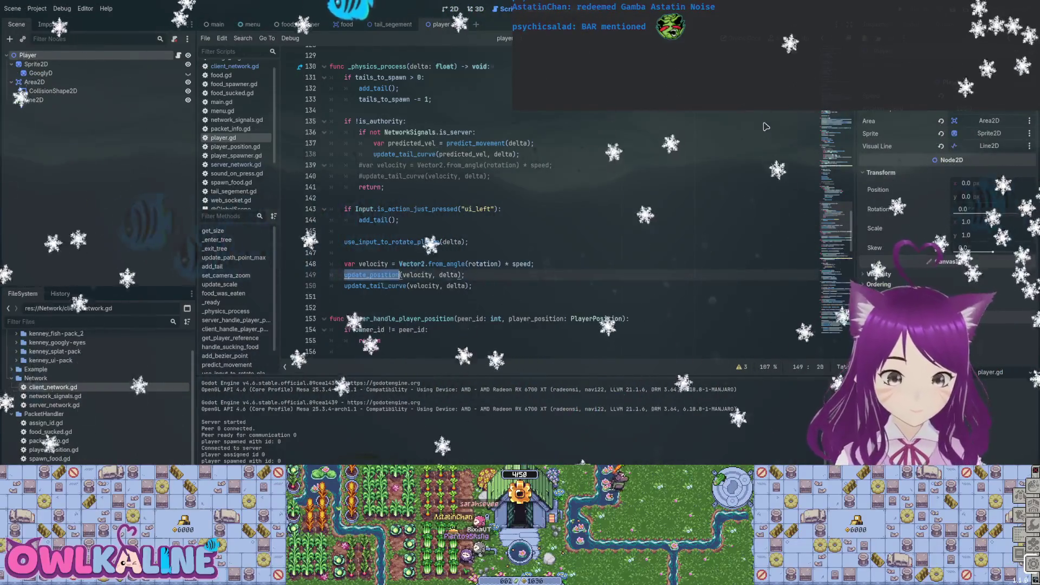
- Find update_position in player.gd (match 1 of 2), then put the caret after NetworkSignals.is_server on line 136
key(ctrl+f)
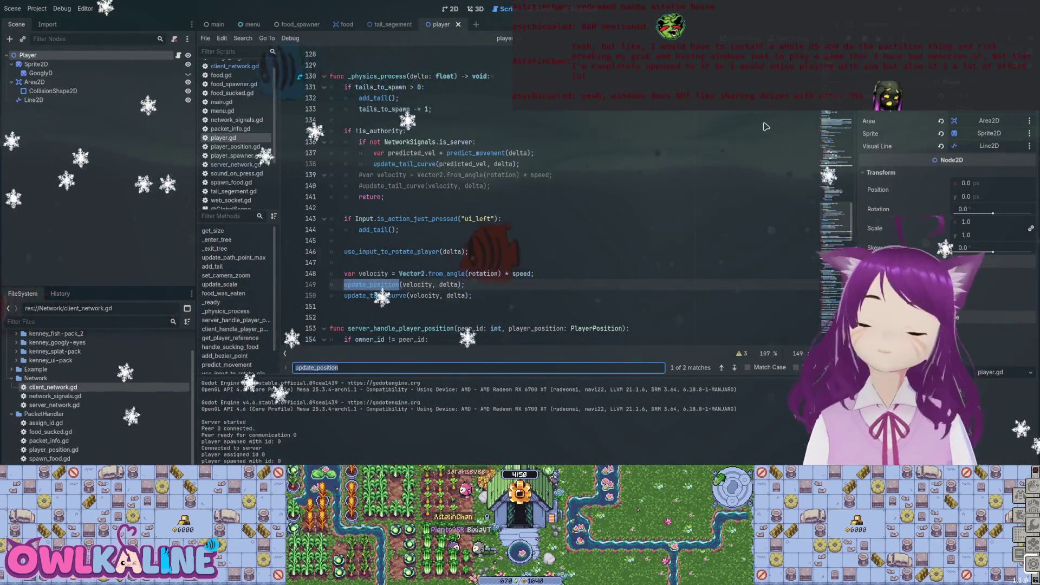
click(472, 142)
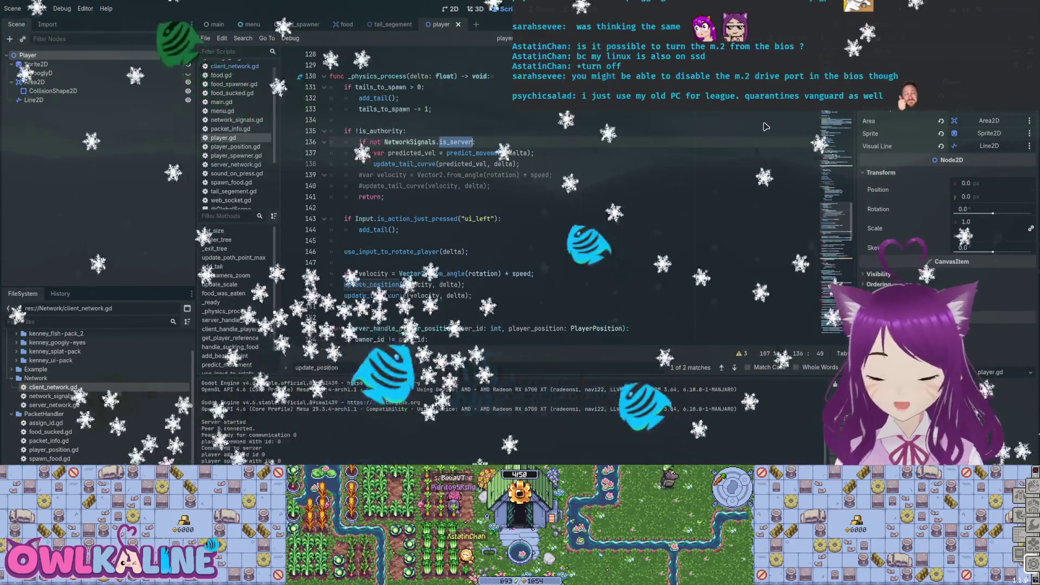
- Erase is_server after 'NetworkSignals.' on line 136 to bring up the member suggestions
key(BackSpace)
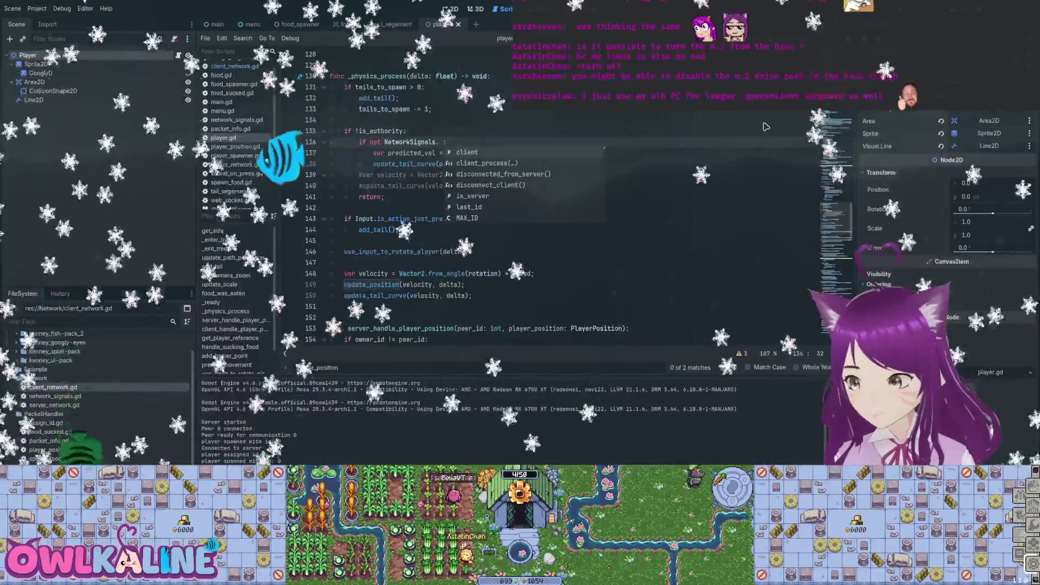